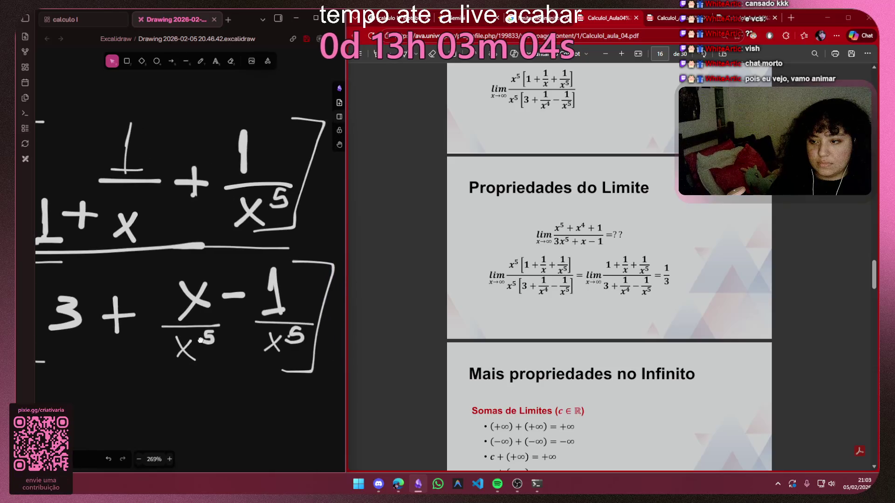
# Delete the handwritten x and draw a 1 above the first x⁵ so the term reads 1/x⁵
pyautogui.click(189, 300)
pyautogui.press('Delete')
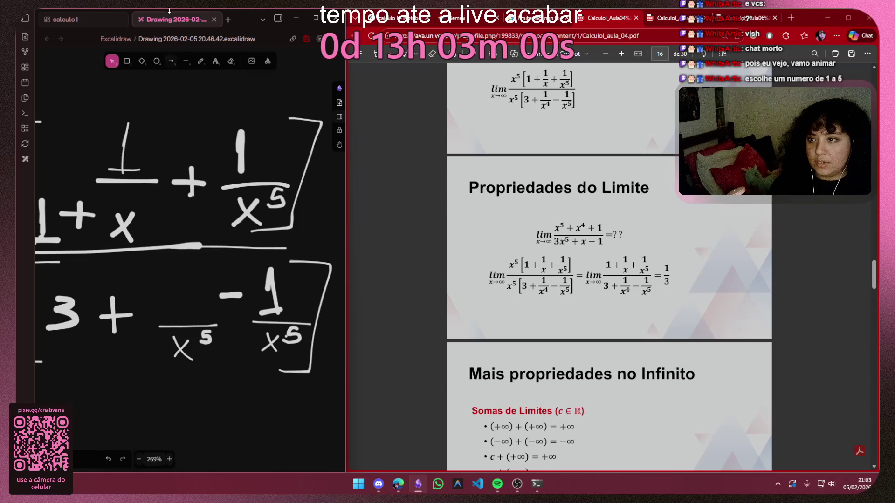
pyautogui.click(202, 61)
pyautogui.moveTo(196, 277); pyautogui.dragTo(199, 323)
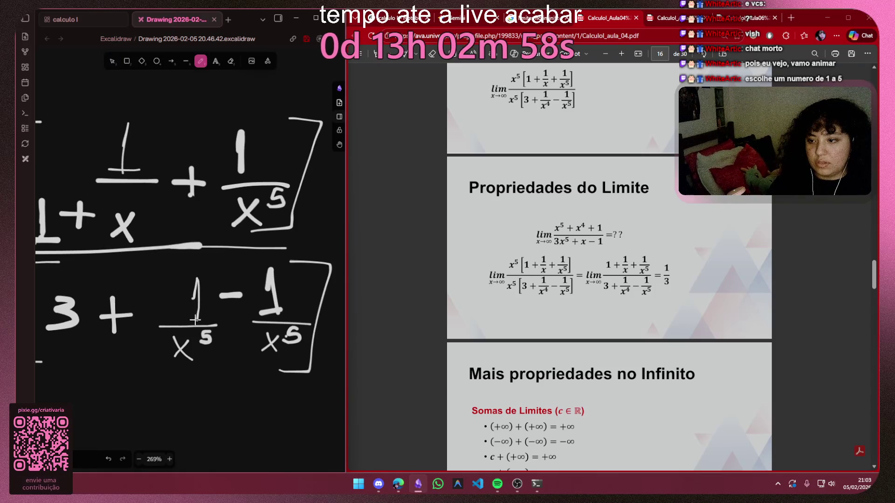
pyautogui.moveTo(195, 271)
pyautogui.mouseDown()
pyautogui.moveTo(195, 316)
pyautogui.moveTo(212, 316)
pyautogui.mouseUp()
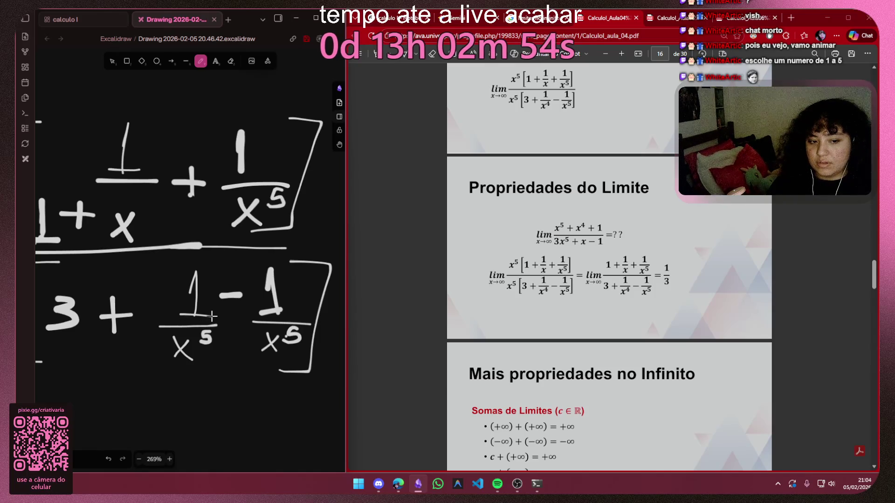
pyautogui.scroll(-3, 211, 316)
pyautogui.scroll(2, 212, 316)
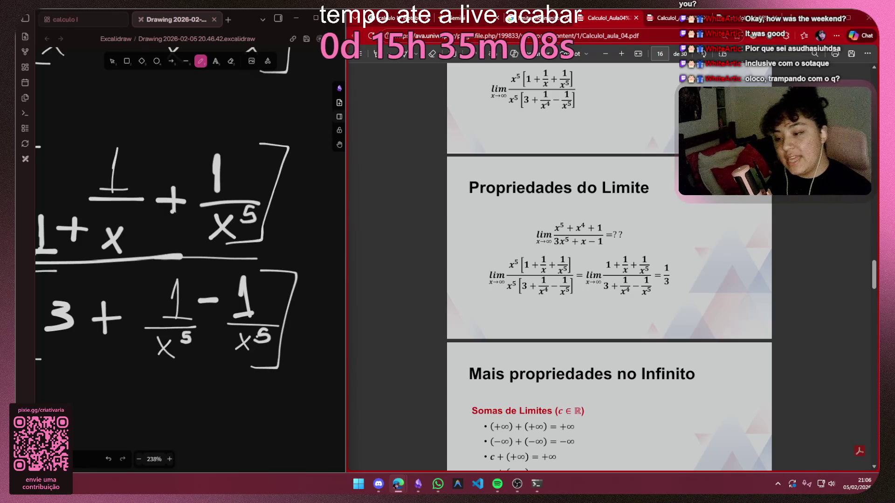
# Pan over the derivation and select the exponent 5 under the first 1 in the lower bracket
pyautogui.moveTo(301, 420); pyautogui.dragTo(282, 390)
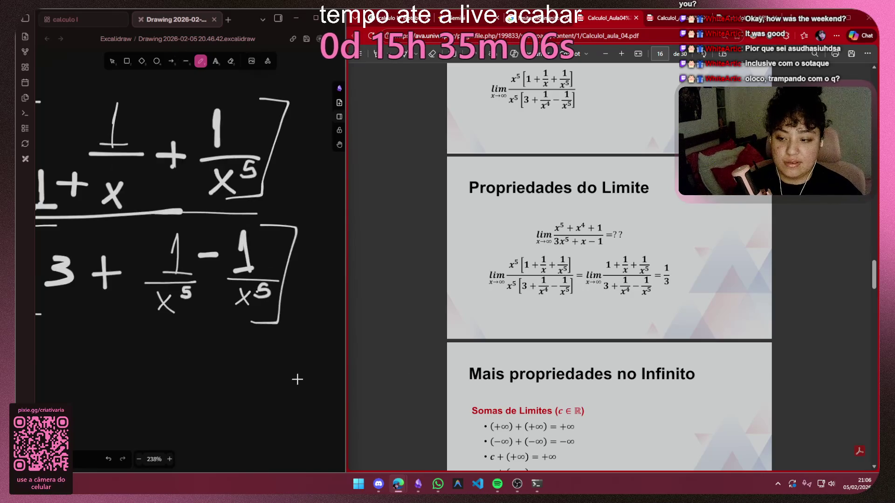
pyautogui.scroll(-5, 246, 378)
pyautogui.scroll(-5, 216, 364)
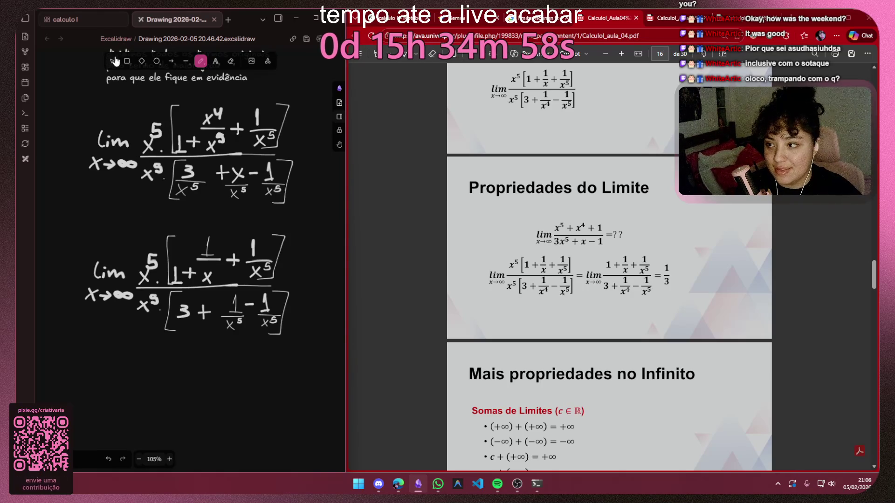
pyautogui.press('v')
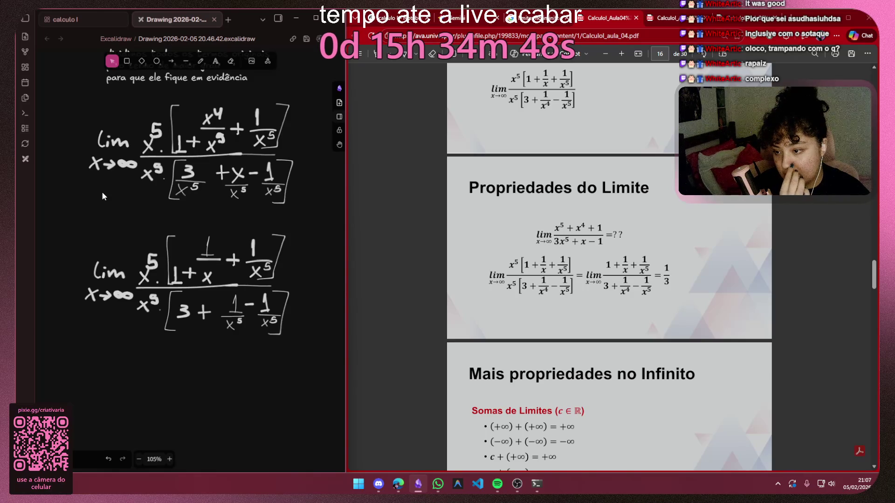
pyautogui.scroll(5, 241, 325)
pyautogui.scroll(5, 240, 325)
pyautogui.click(240, 314)
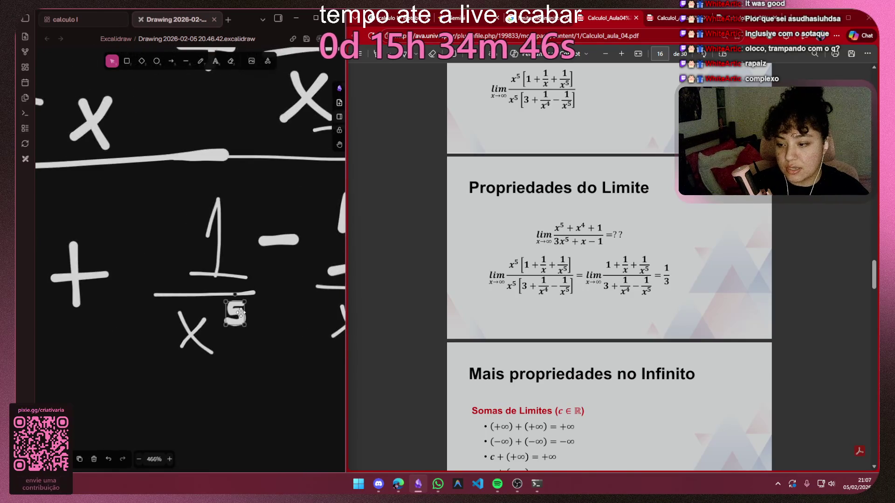
# Replace the exponent 5 with a handwritten 4 so the term reads 1/x⁴, then switch to Spotify
pyautogui.press('Delete')
pyautogui.click(200, 61)
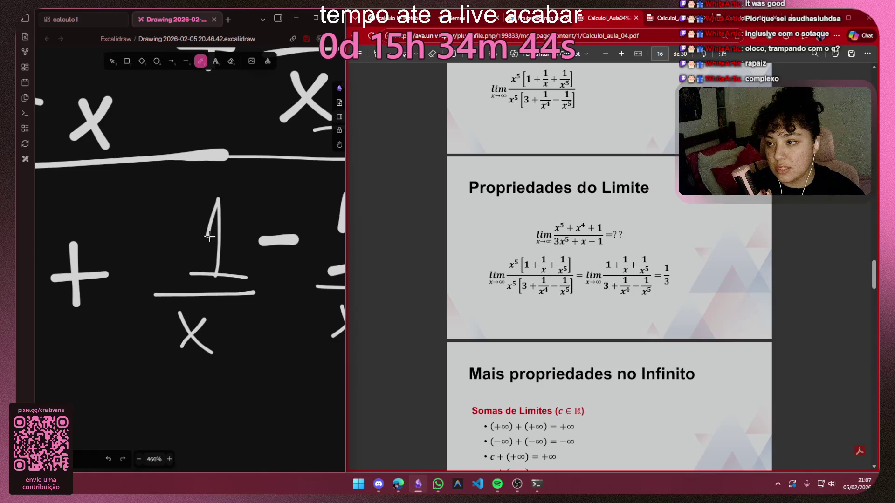
pyautogui.moveTo(222, 305); pyautogui.dragTo(231, 330)
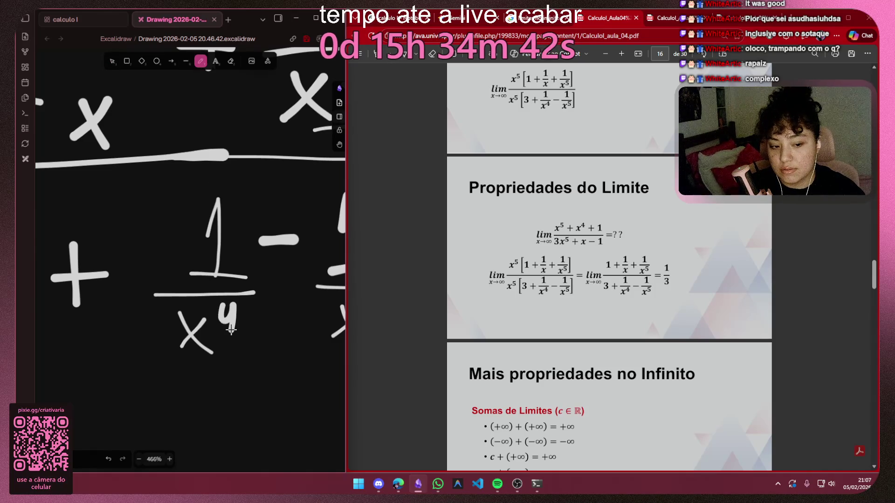
pyautogui.scroll(-3, 236, 328)
pyautogui.hscroll(5, 175, 279)
pyautogui.scroll(-3, 176, 280)
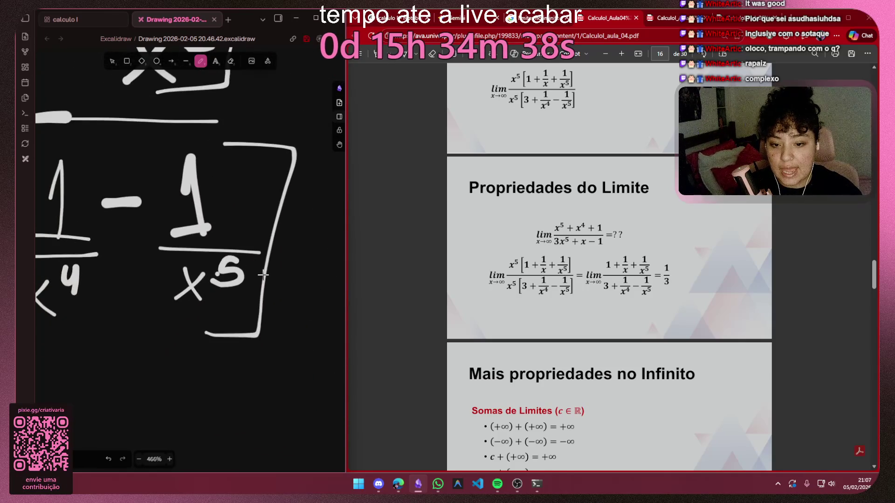
pyautogui.hscroll(4, 175, 279)
pyautogui.hscroll(-4, 175, 280)
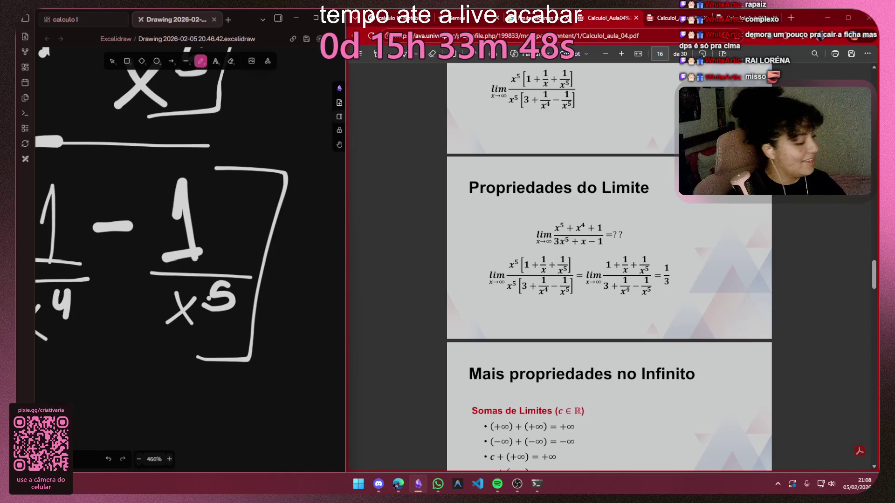
pyautogui.hotkey('alt', 'Tab')
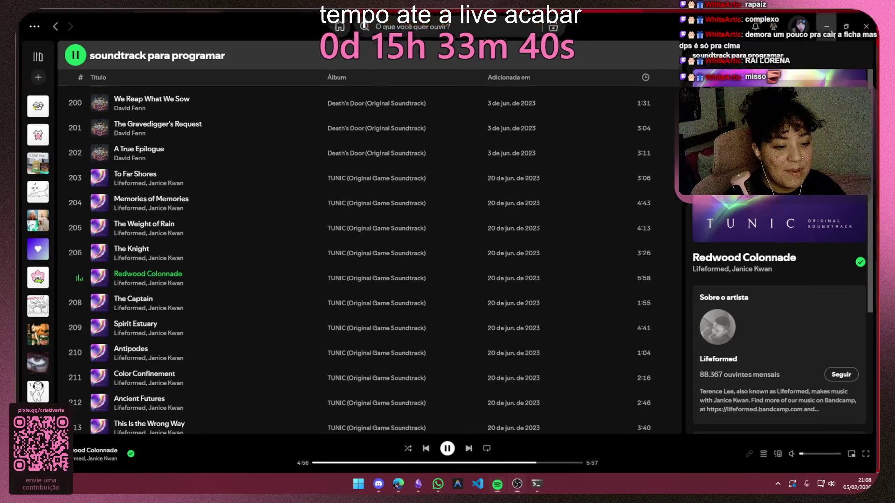
# Switch back from Spotify to the Excalidraw canvas and lesson PDF
pyautogui.hotkey('alt', 'Tab')
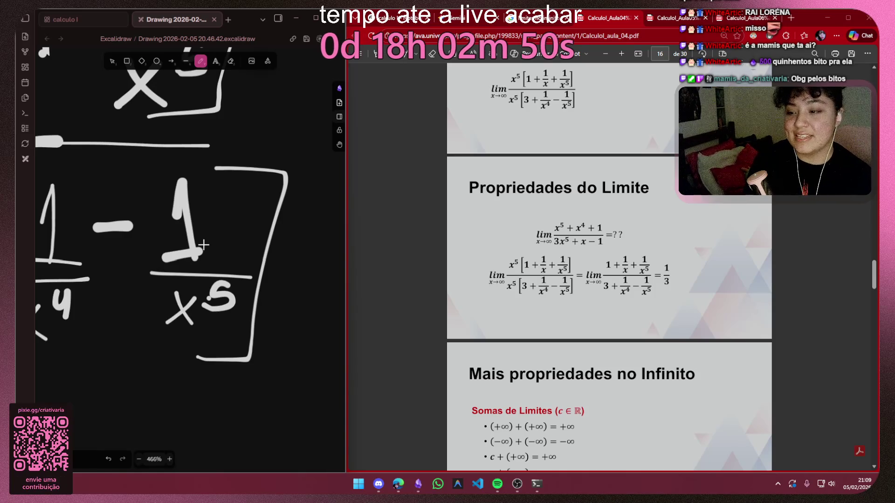
pyautogui.scroll(-3, 202, 270)
pyautogui.scroll(-2, 202, 269)
pyautogui.moveTo(202, 269); pyautogui.dragTo(241, 245)
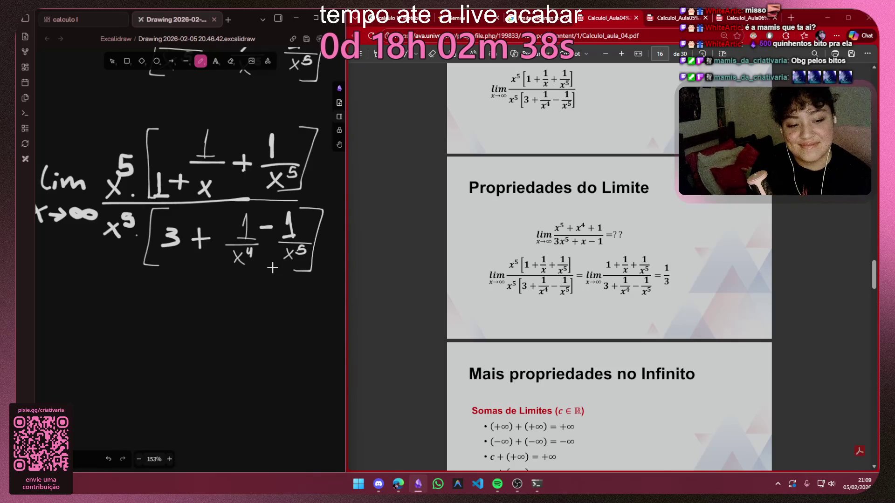
pyautogui.scroll(3, 608, 279)
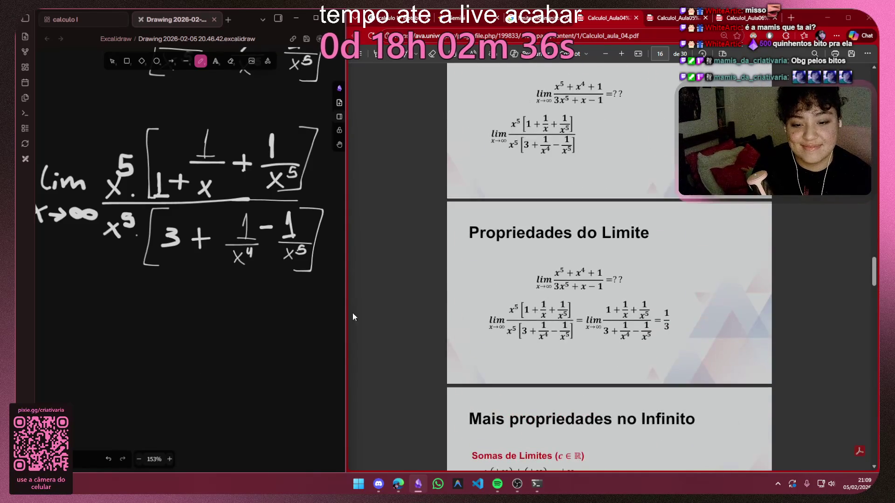
pyautogui.scroll(2, 277, 292)
pyautogui.hscroll(-5, 278, 292)
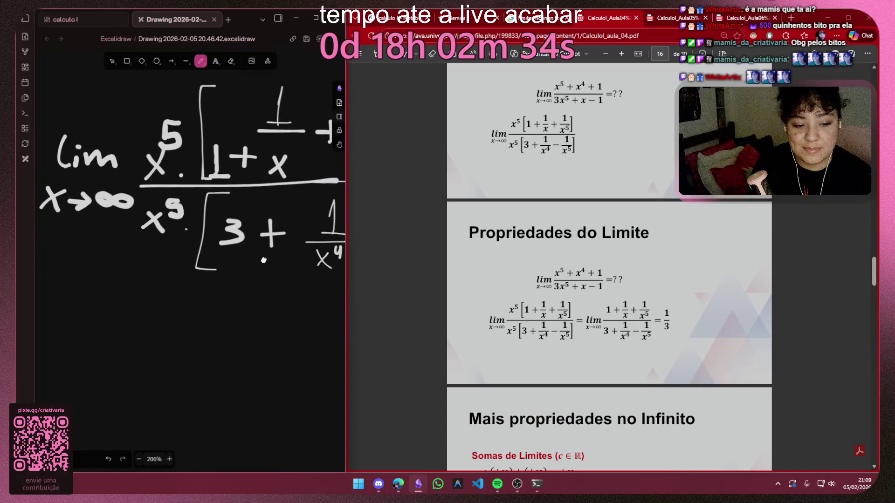
pyautogui.scroll(-3, 265, 242)
pyautogui.scroll(-2, 209, 209)
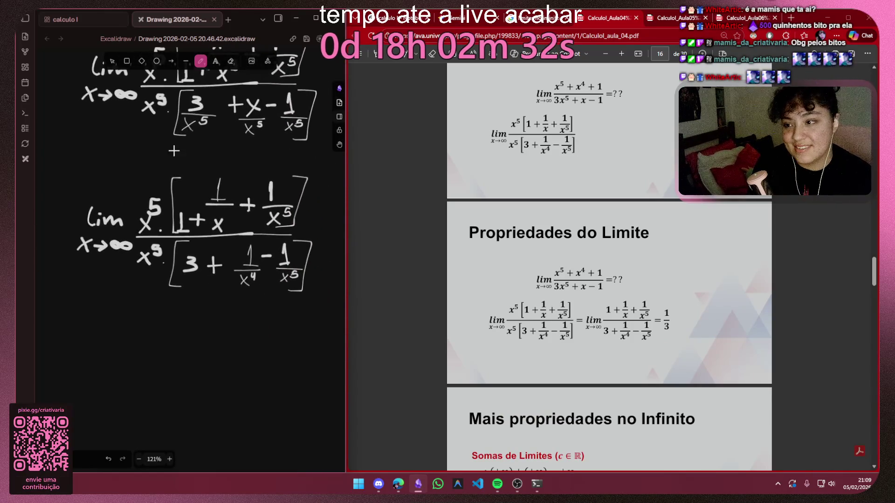
pyautogui.click(112, 62)
# Duplicate the lower limit expression and place the copy below the original
pyautogui.moveTo(72, 165); pyautogui.dragTo(345, 327)
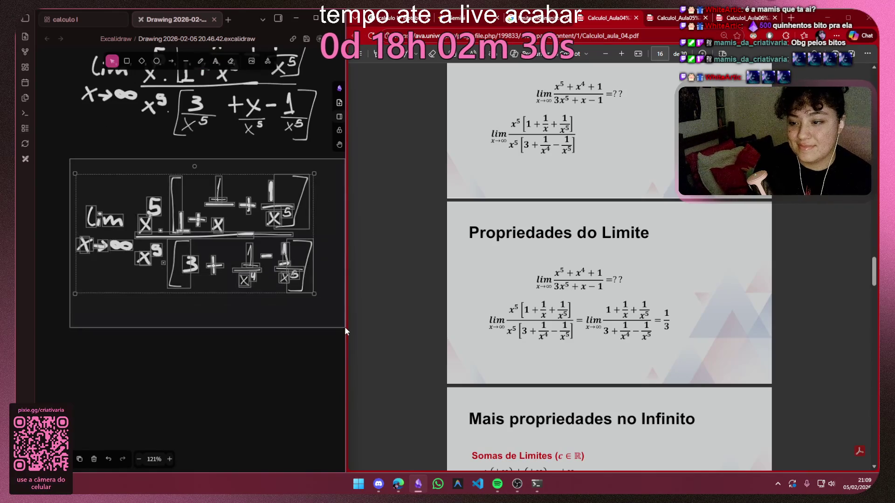
pyautogui.hotkey('ctrl', 'd')
pyautogui.moveTo(183, 203)
pyautogui.mouseDown()
pyautogui.moveTo(172, 337)
pyautogui.moveTo(184, 336)
pyautogui.mouseUp()
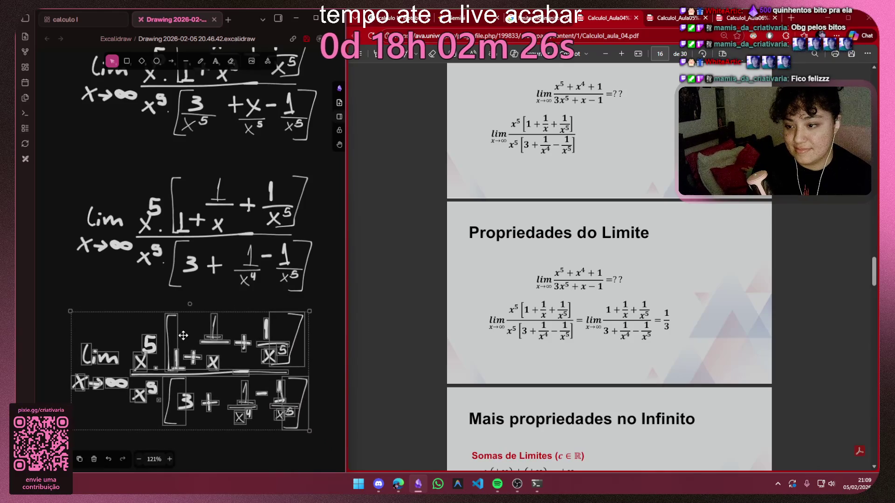
pyautogui.click(328, 310)
pyautogui.scroll(-3, 305, 290)
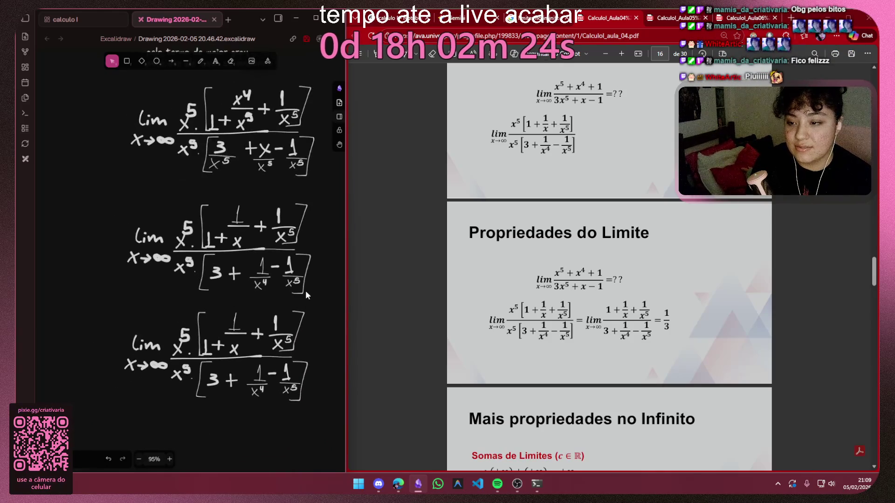
# Move the middle limit expression to the bottom by cutting, pasting and aligning it
pyautogui.moveTo(292, 245); pyautogui.dragTo(98, 356)
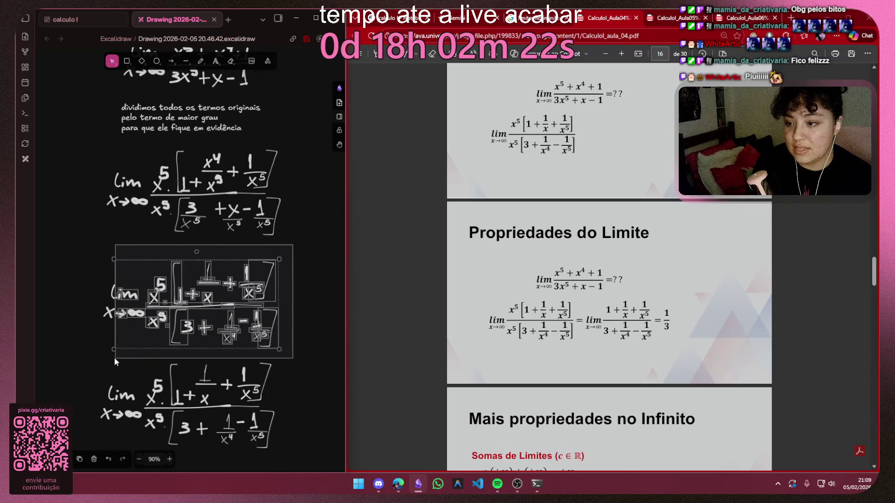
pyautogui.press('Delete')
pyautogui.hotkey('ctrl', 'v')
pyautogui.moveTo(297, 328)
pyautogui.mouseDown()
pyautogui.moveTo(296, 446)
pyautogui.moveTo(99, 350)
pyautogui.mouseUp()
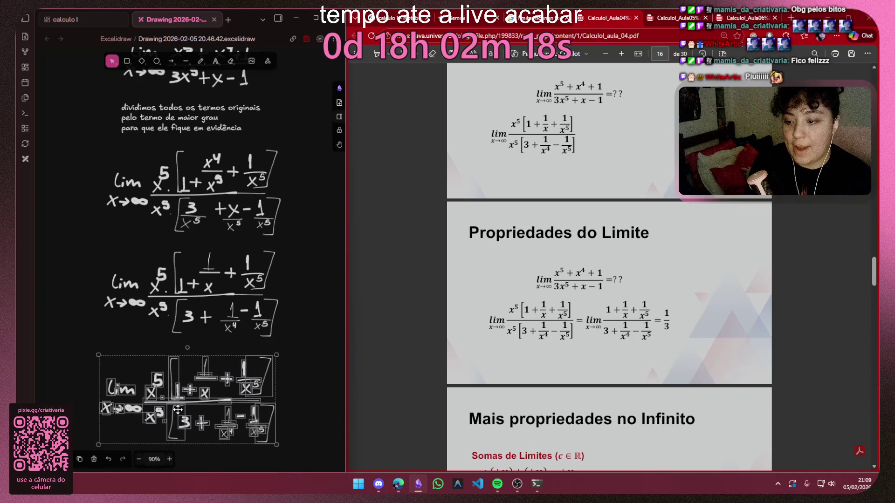
pyautogui.moveTo(186, 415); pyautogui.dragTo(179, 404)
pyautogui.press('Escape')
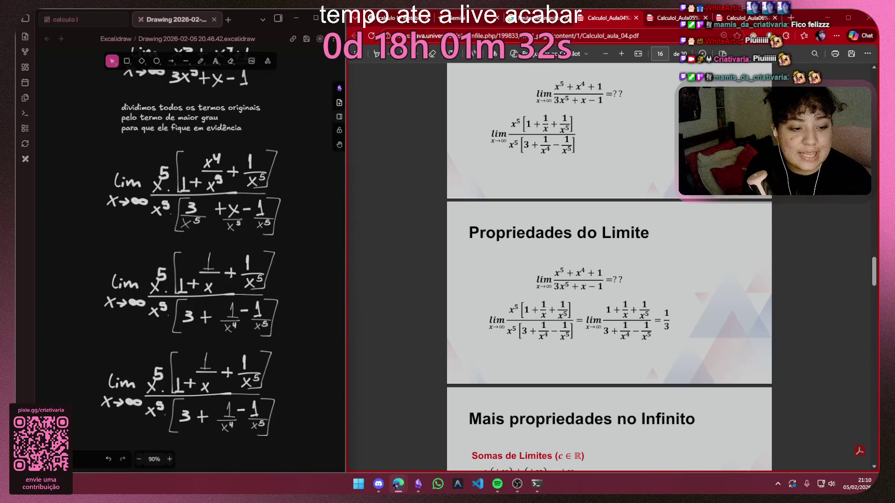
pyautogui.scroll(-3, 210, 315)
pyautogui.scroll(3, 175, 245)
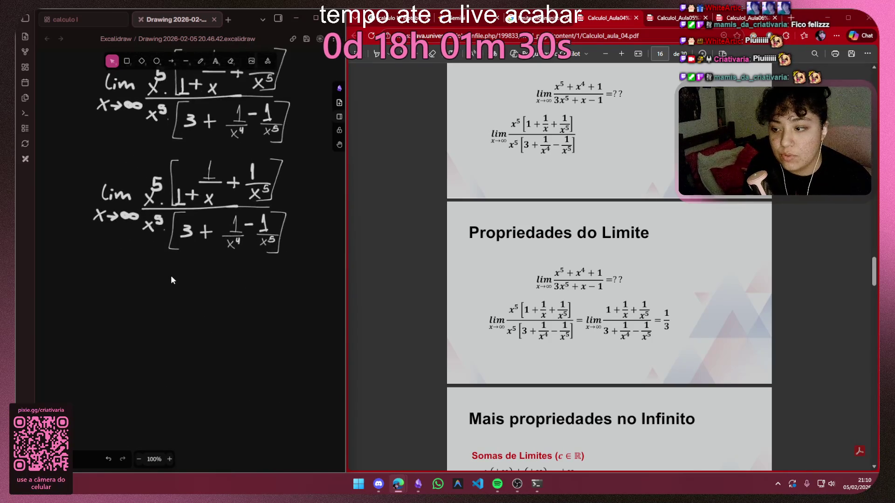
pyautogui.scroll(3, 172, 245)
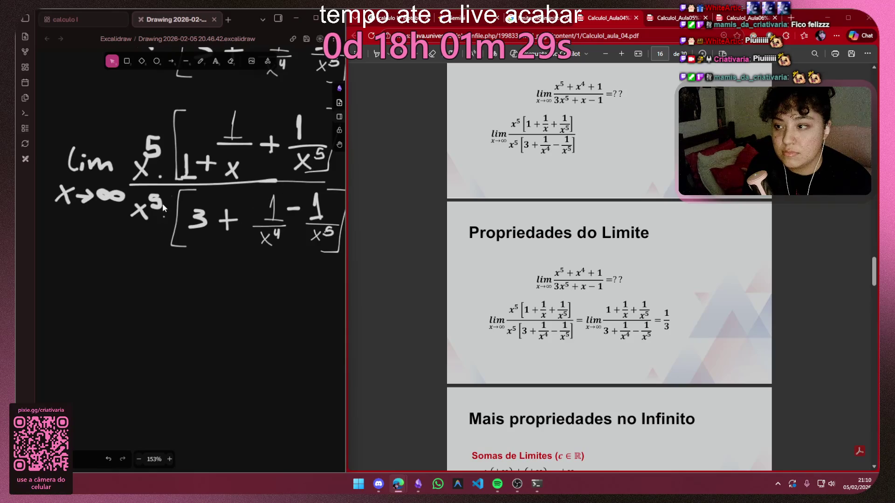
# Pick the pen tool, pan to show the previous formula above the last, and open the calculo I notebook
pyautogui.click(200, 62)
pyautogui.moveTo(160, 132); pyautogui.dragTo(125, 190)
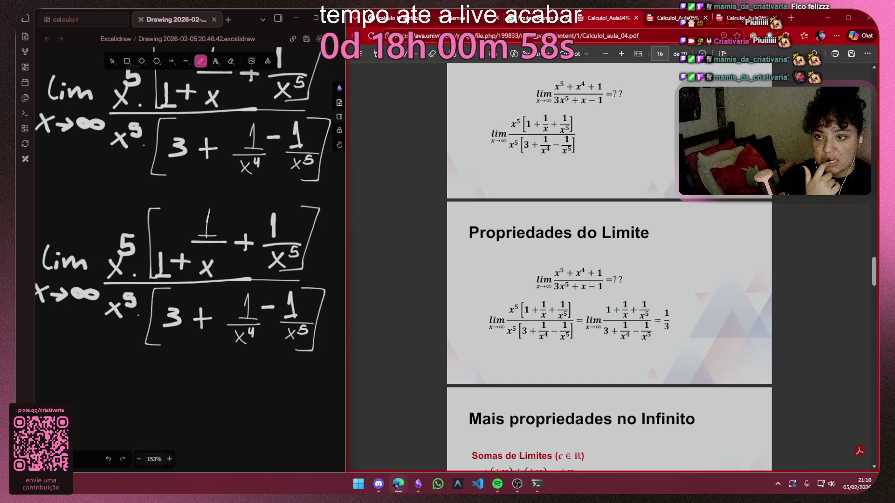
pyautogui.click(776, 18)
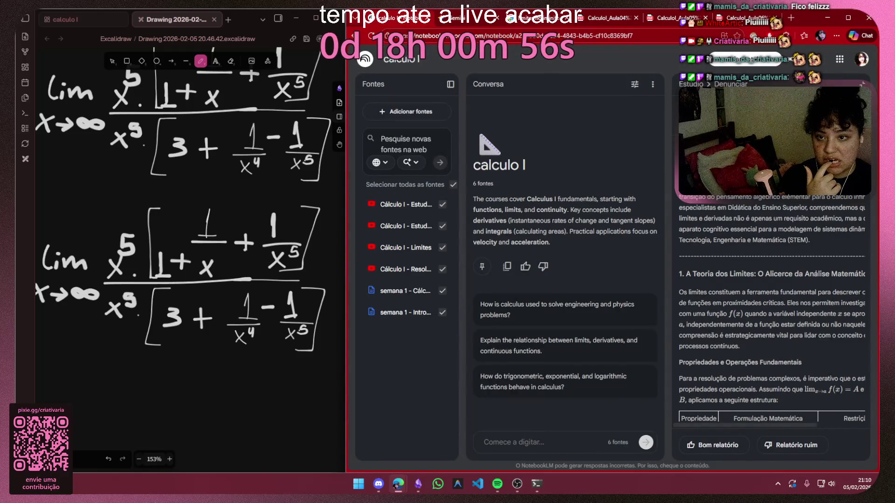
pyautogui.click(622, 19)
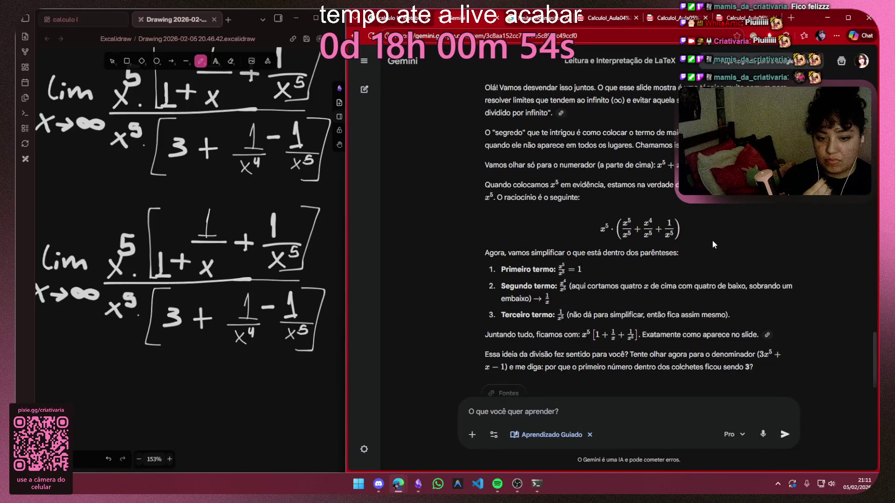
pyautogui.scroll(-1, 712, 240)
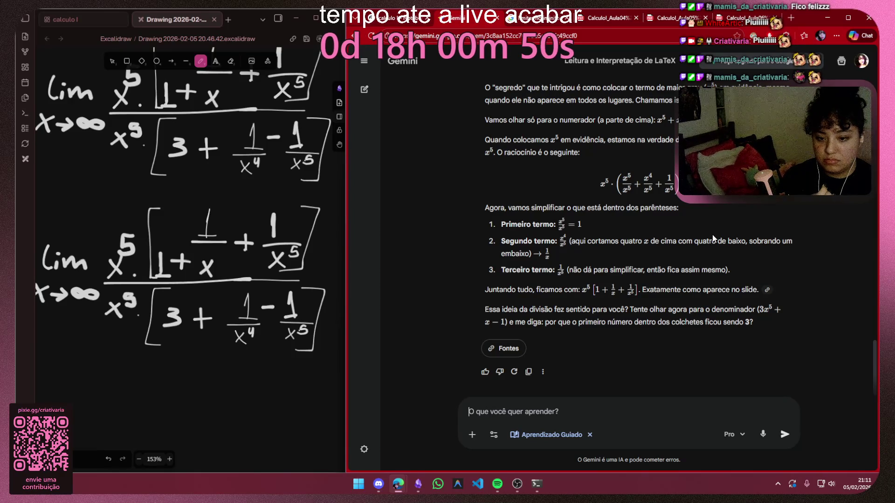
pyautogui.moveTo(531, 322); pyautogui.dragTo(753, 322)
pyautogui.click(761, 356)
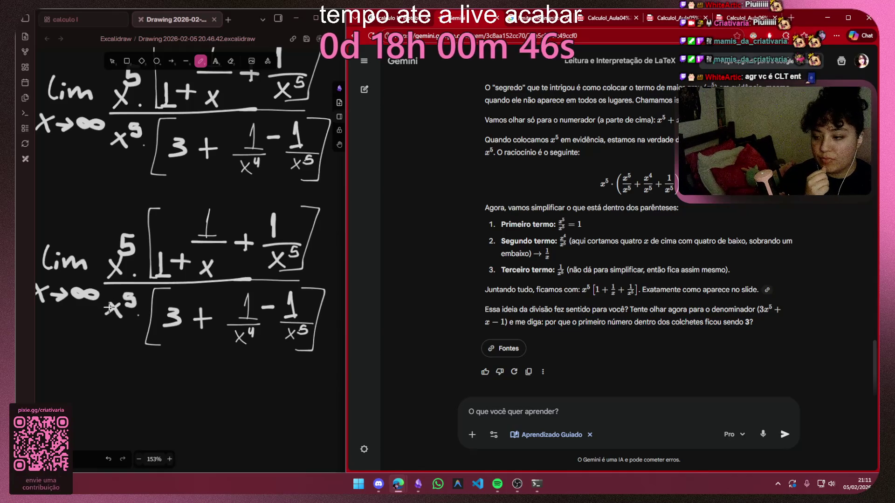
pyautogui.moveTo(162, 199); pyautogui.dragTo(168, 343)
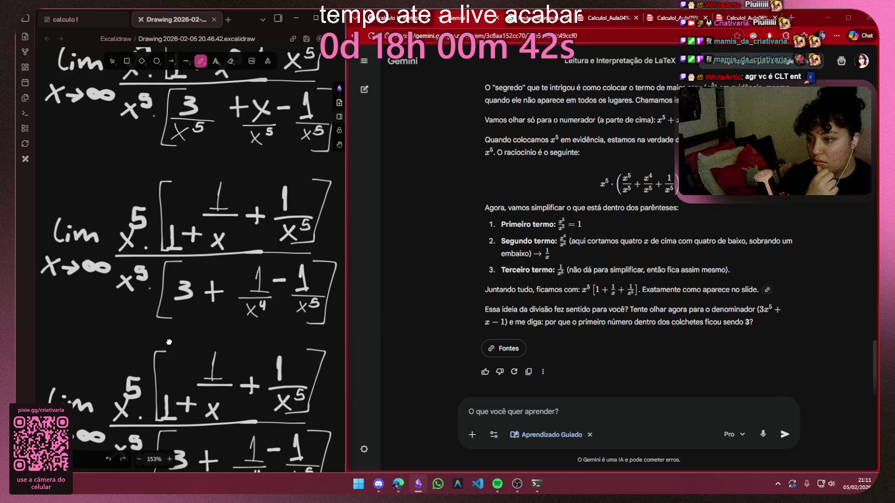
# Pan to the derivation with x⁴ over x³ and focus the Gemini prompt box to start a question
pyautogui.moveTo(168, 342); pyautogui.dragTo(169, 337)
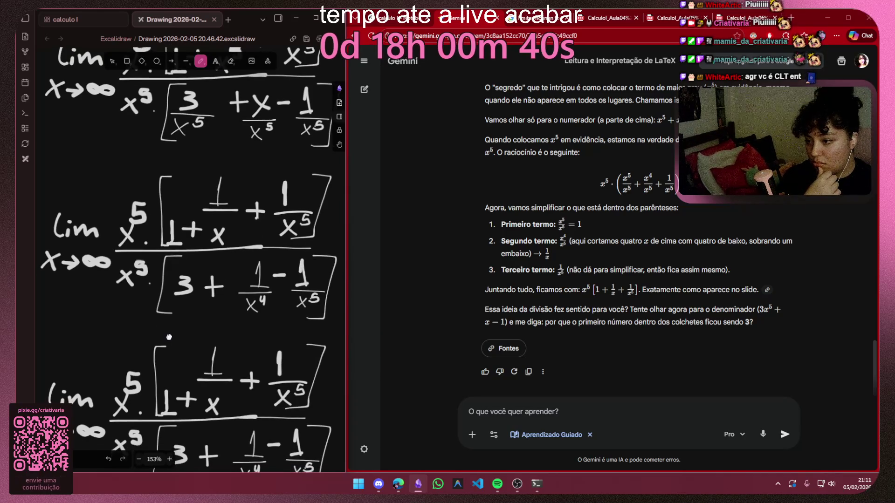
pyautogui.moveTo(181, 221); pyautogui.dragTo(168, 312)
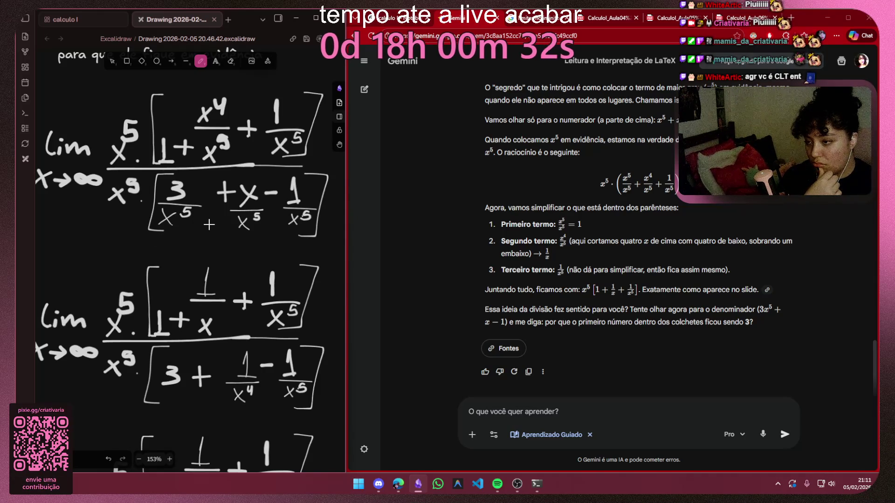
pyautogui.click(579, 409)
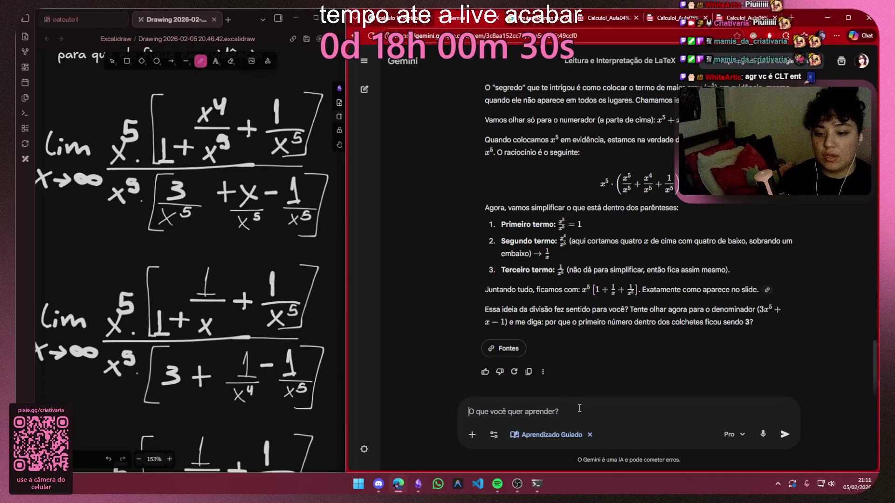
pyautogui.write('pq d')
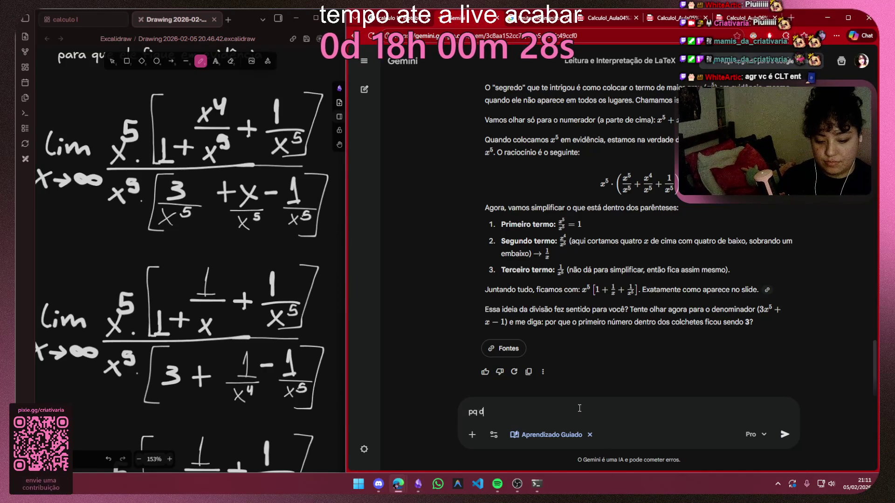
pyautogui.write('ivido ')
pyautogui.write('por')
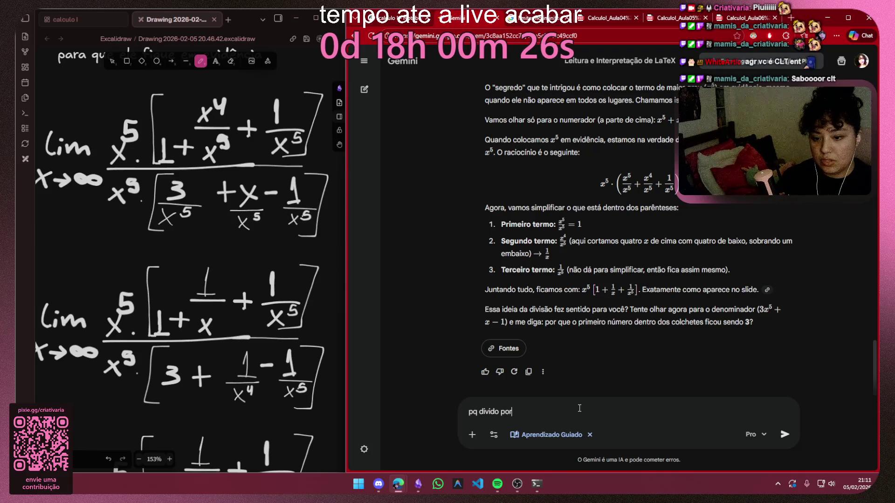
pyautogui.write('multip')
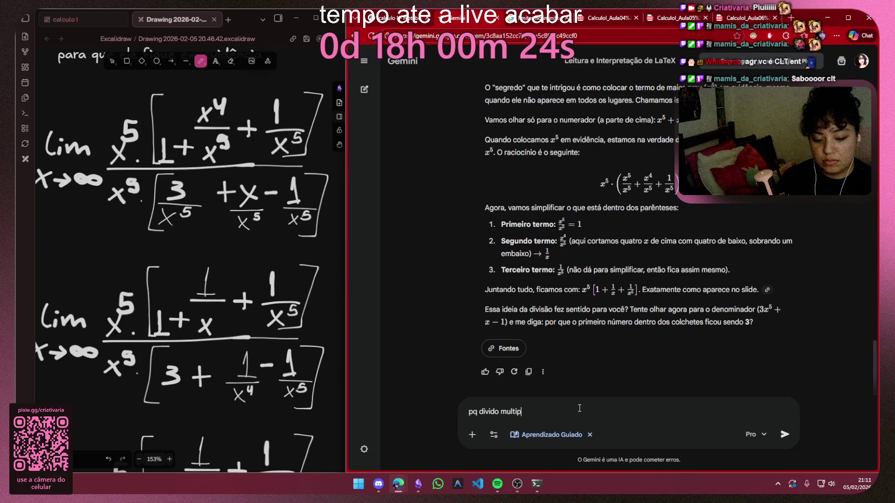
pyautogui.write('ic')
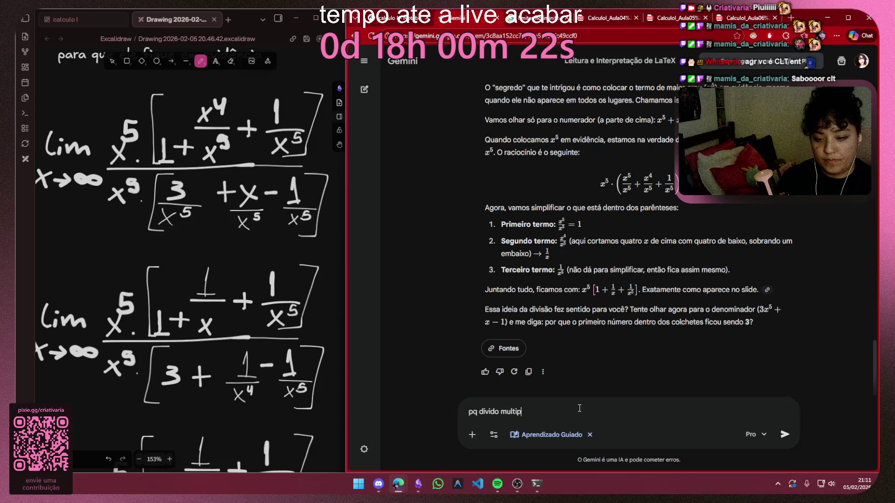
# Erase the mistyped end of the question so the draft reads 'pq ele é'
pyautogui.press('BackSpace')
pyautogui.press('BackSpace')
pyautogui.press('BackSpace')
pyautogui.press('BackSpace')
pyautogui.press('BackSpace')
pyautogui.press('BackSpace')
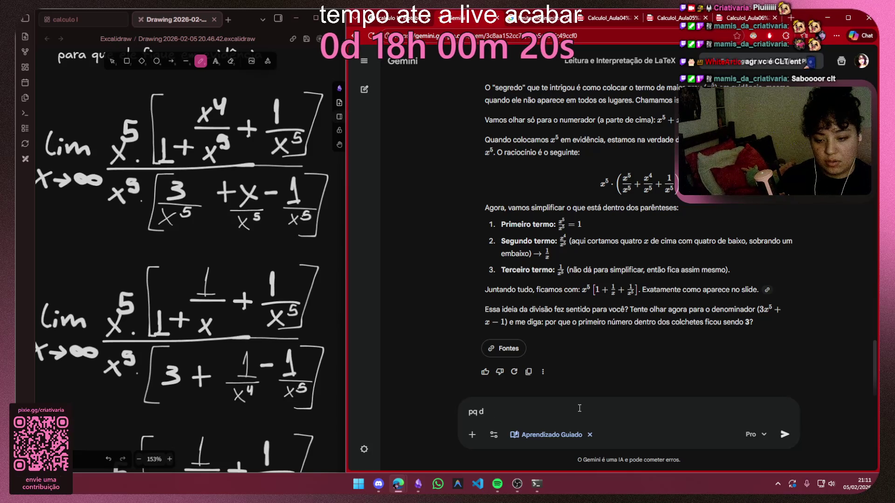
pyautogui.write('ele é ')
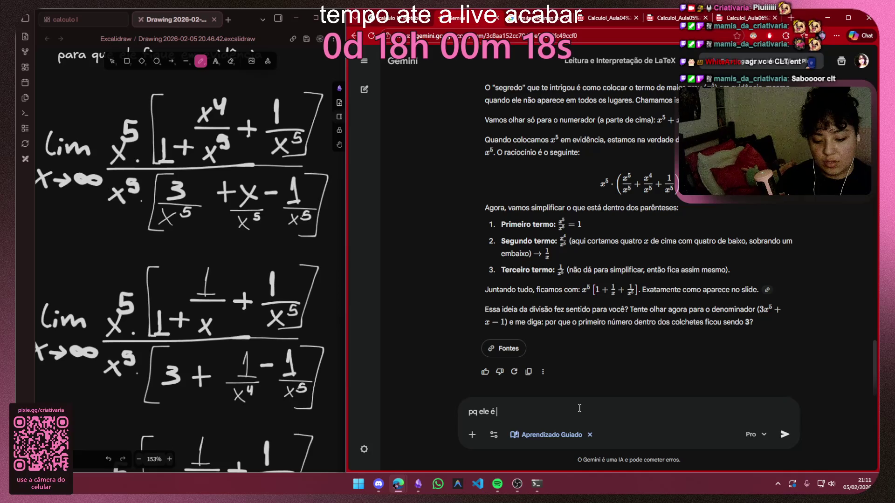
pyautogui.write('divido e multiplica')
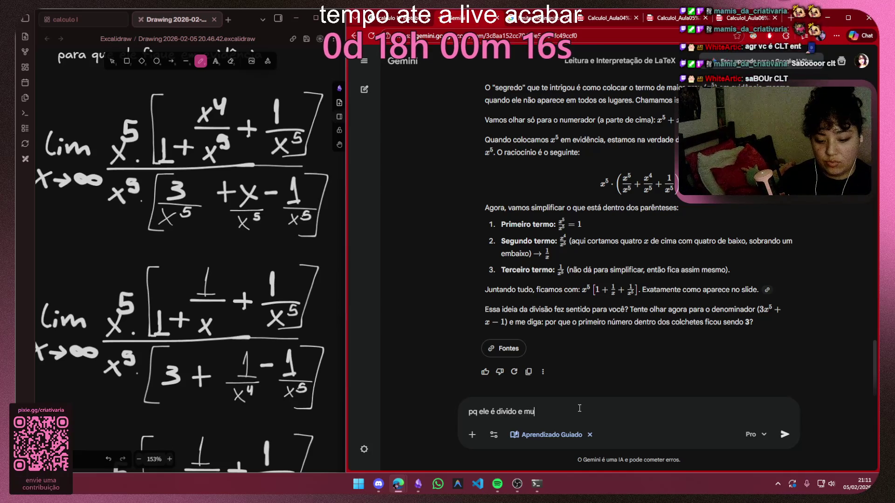
pyautogui.write('do por')
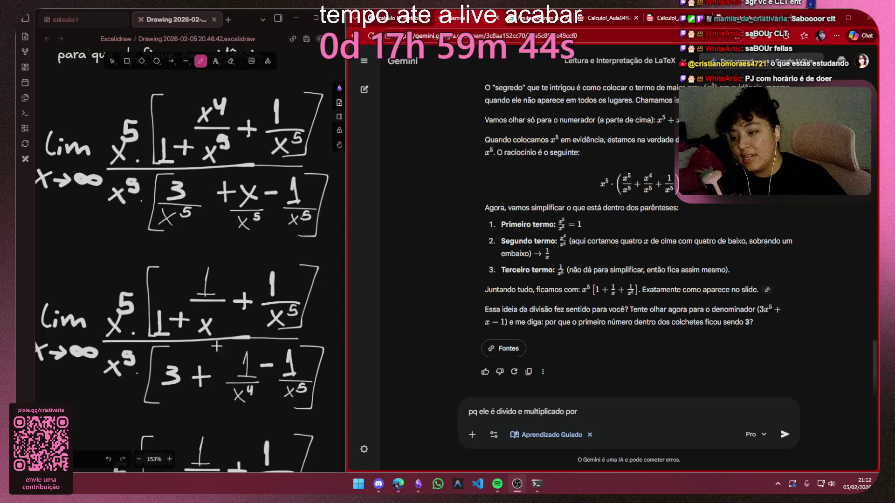
pyautogui.scroll(-2, 209, 336)
pyautogui.scroll(-2, 182, 315)
pyautogui.scroll(1, 166, 299)
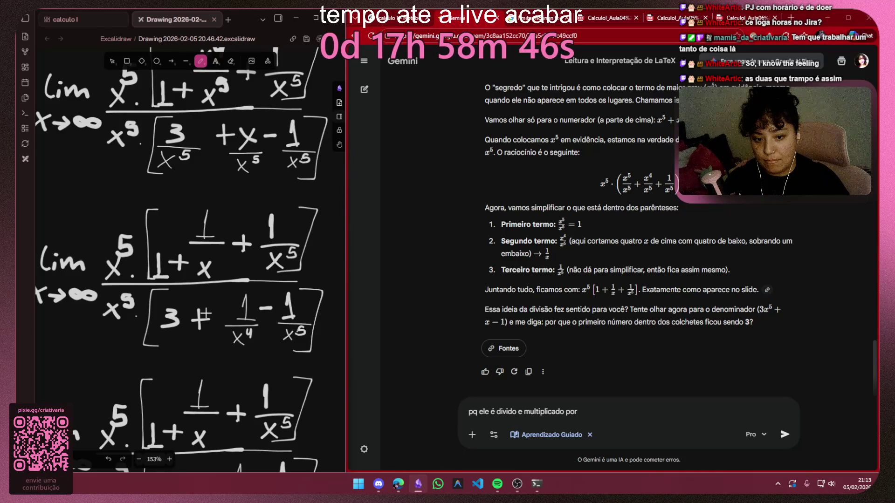
# Finish the question with 'x^3!' and a second line 'e como ela chegou no resultado final?', then send it
pyautogui.click(598, 405)
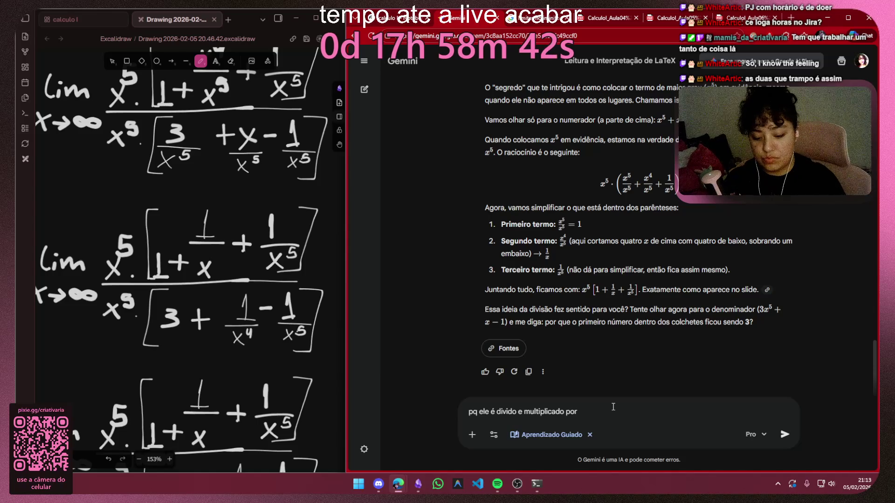
pyautogui.write('x^3!')
pyautogui.hotkey('shift', 'Return')
pyautogui.write('e')
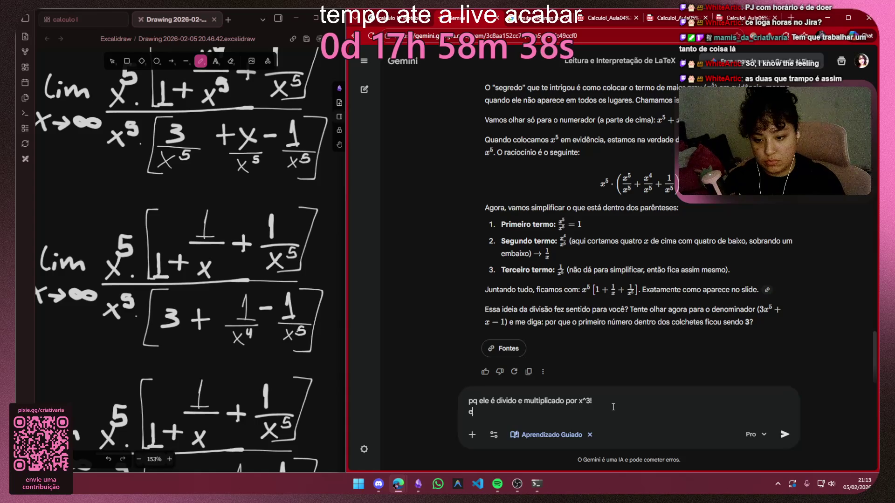
pyautogui.write(' como ela ')
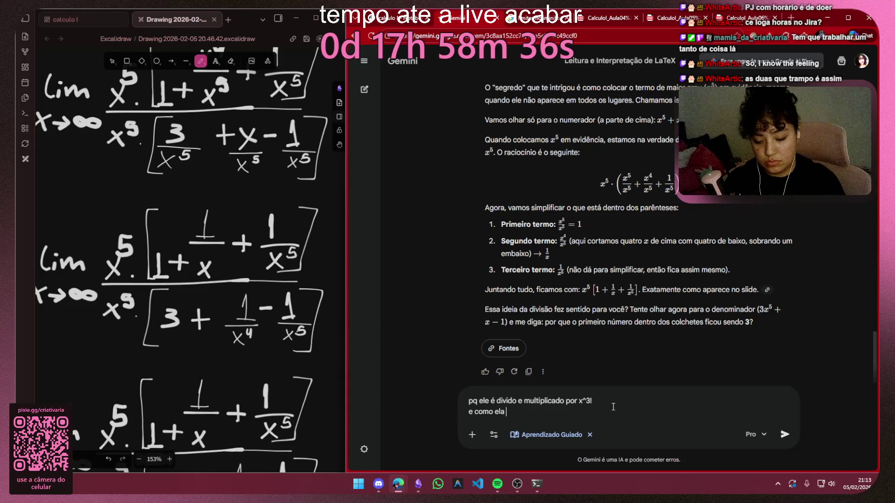
pyautogui.write('chegou no resultado fi')
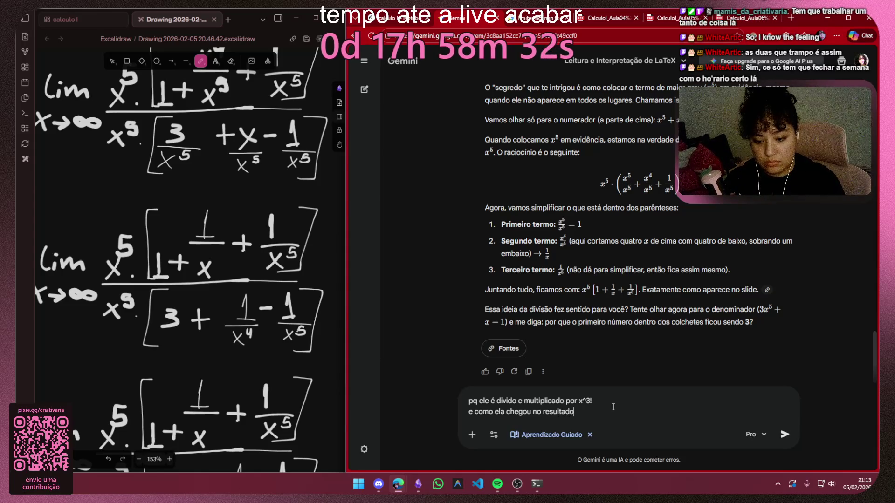
pyautogui.write('nal?')
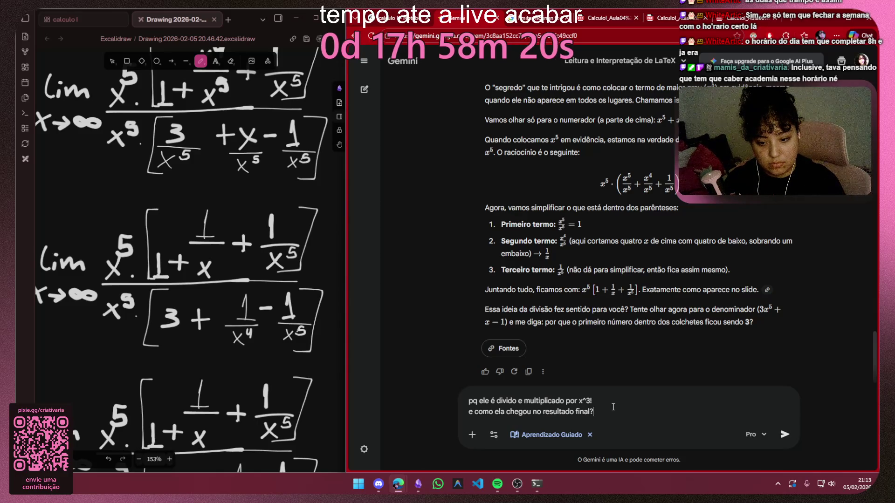
pyautogui.press('Return')
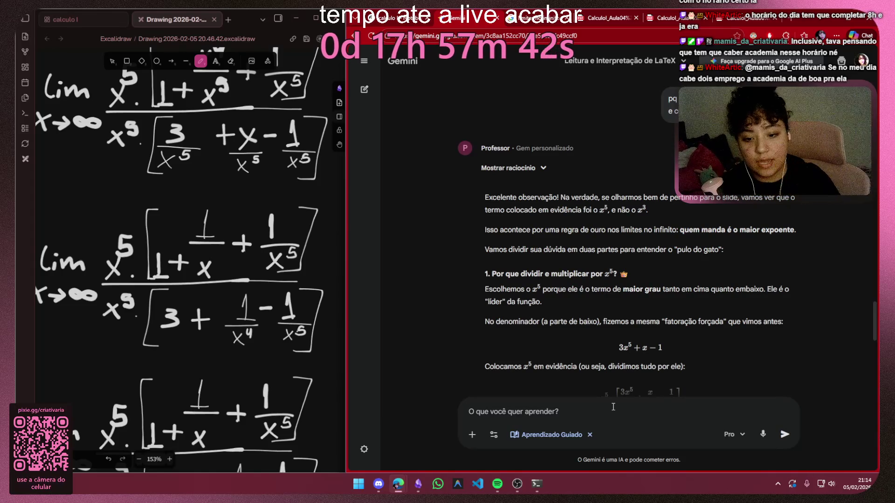
pyautogui.scroll(-3, 664, 175)
pyautogui.scroll(-3, 662, 179)
pyautogui.scroll(-3, 662, 199)
pyautogui.scroll(-2, 650, 224)
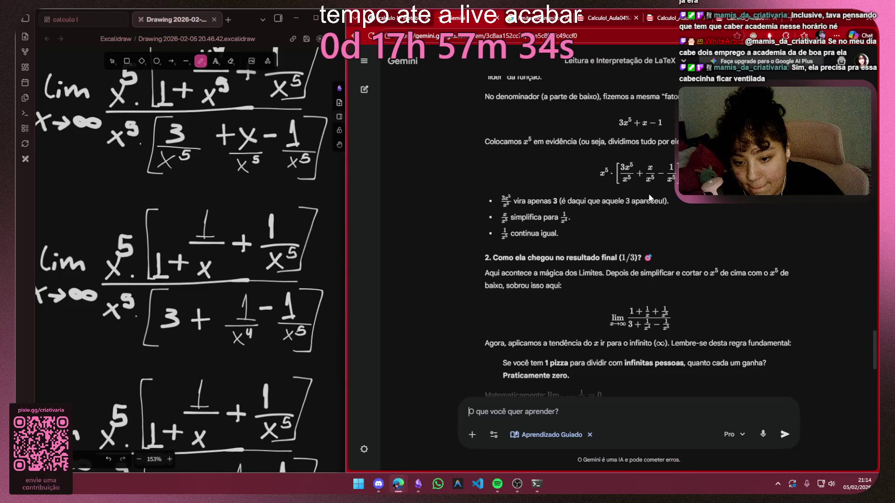
pyautogui.scroll(5, 650, 201)
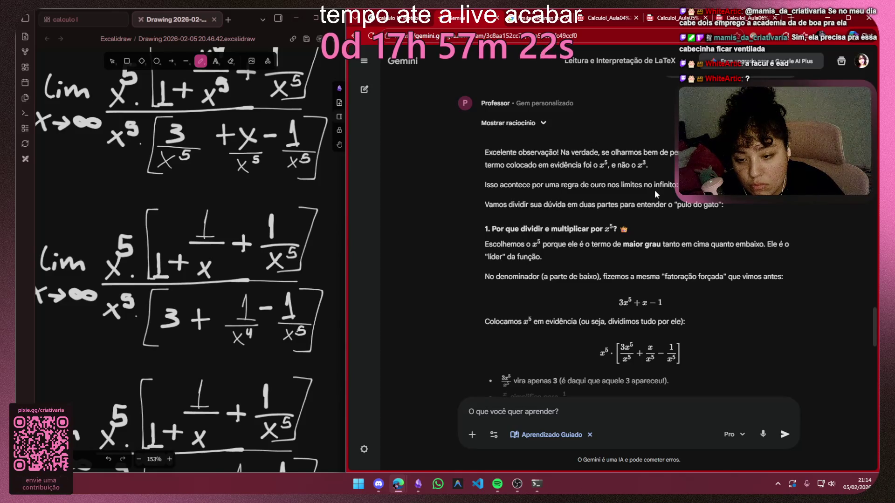
pyautogui.scroll(3, 654, 190)
pyautogui.scroll(-3, 654, 189)
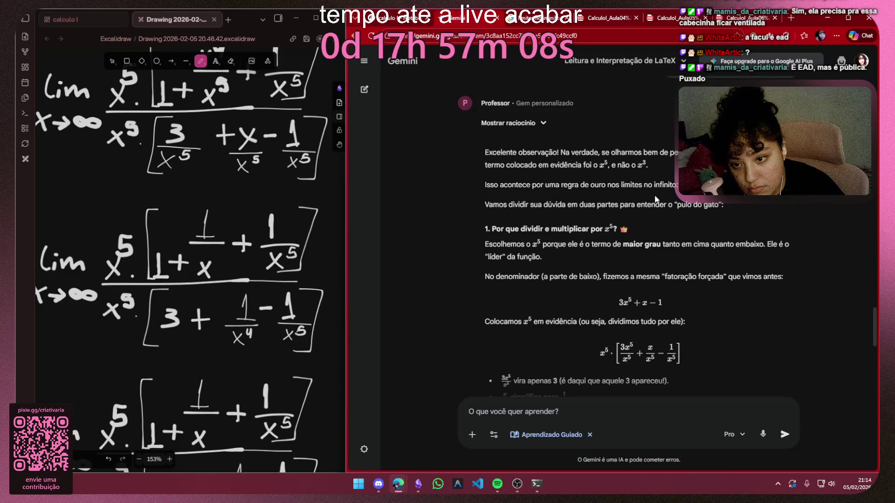
pyautogui.scroll(-2, 654, 195)
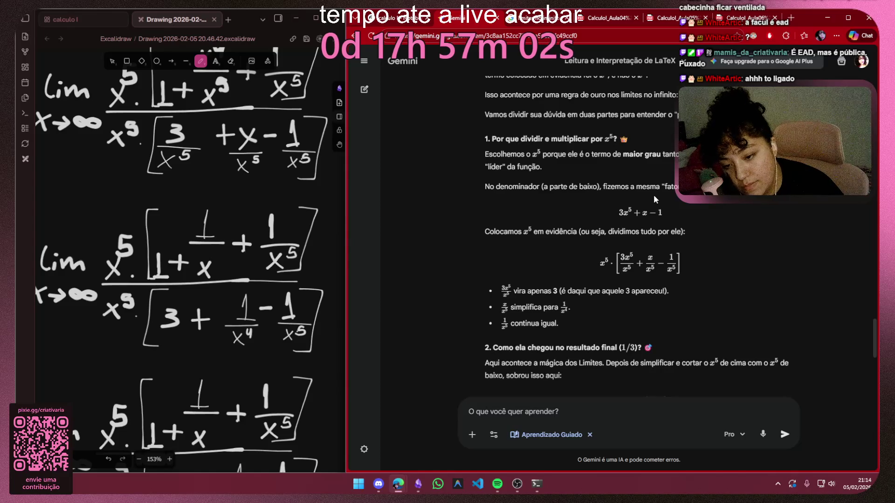
pyautogui.scroll(-2, 653, 195)
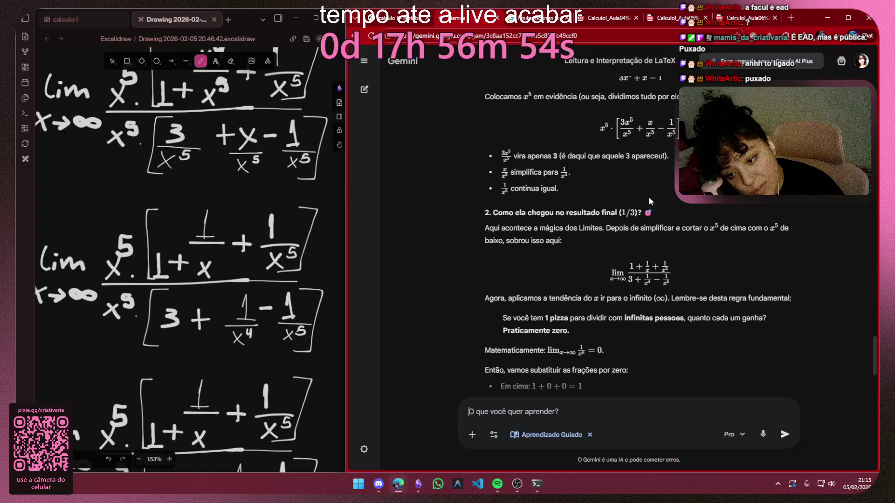
pyautogui.scroll(-2, 648, 197)
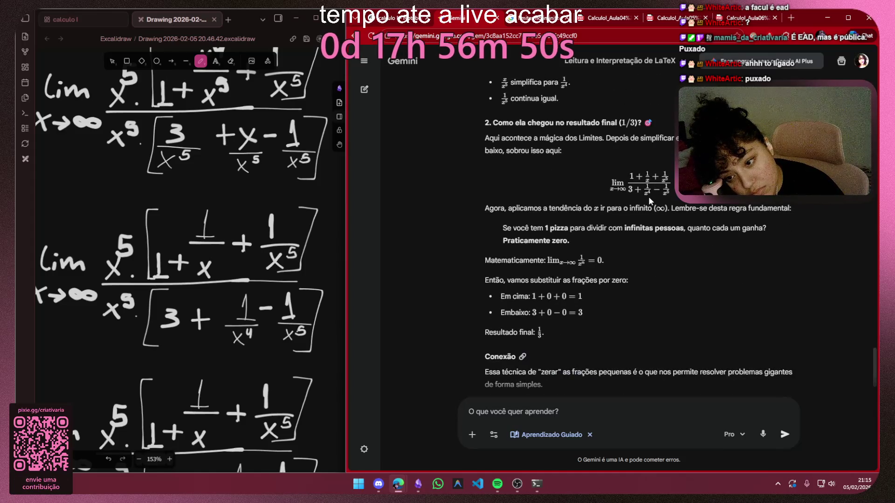
pyautogui.scroll(-1, 648, 196)
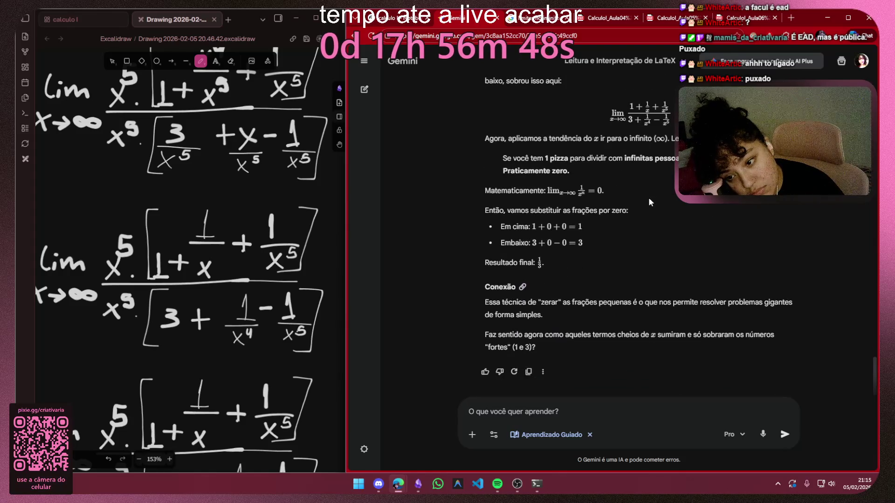
pyautogui.scroll(3, 648, 197)
pyautogui.scroll(2, 648, 197)
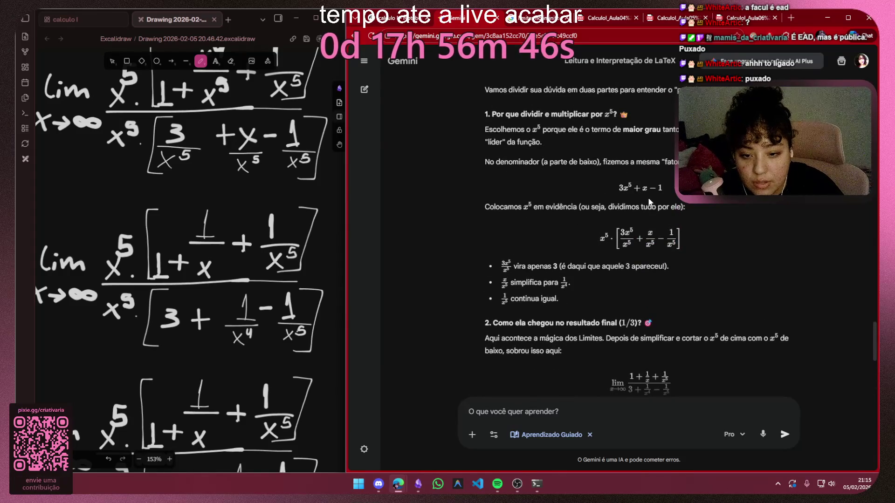
pyautogui.scroll(1, 648, 197)
pyautogui.scroll(1, 648, 196)
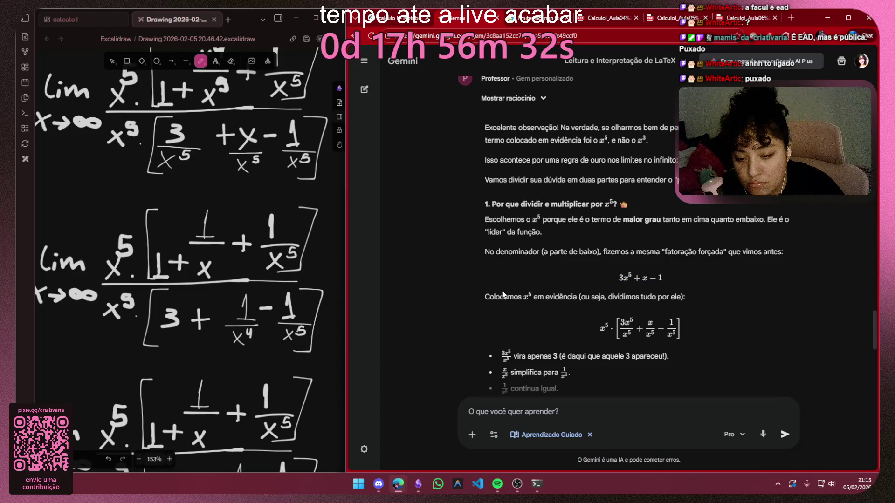
pyautogui.scroll(-5, 235, 307)
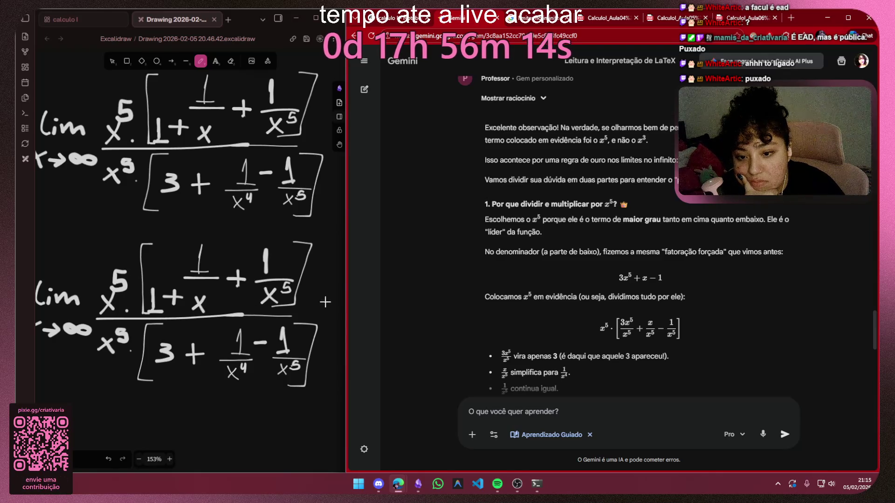
pyautogui.doubleClick(644, 278)
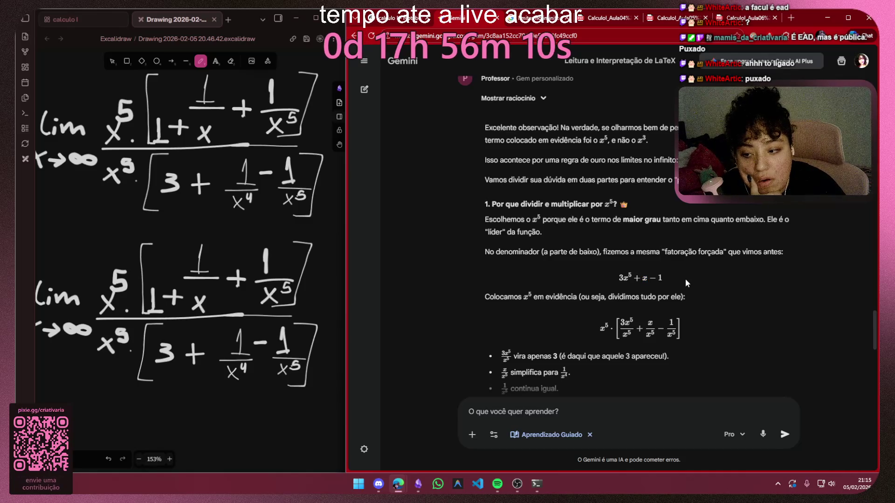
pyautogui.scroll(5, 685, 279)
pyautogui.scroll(-3, 666, 254)
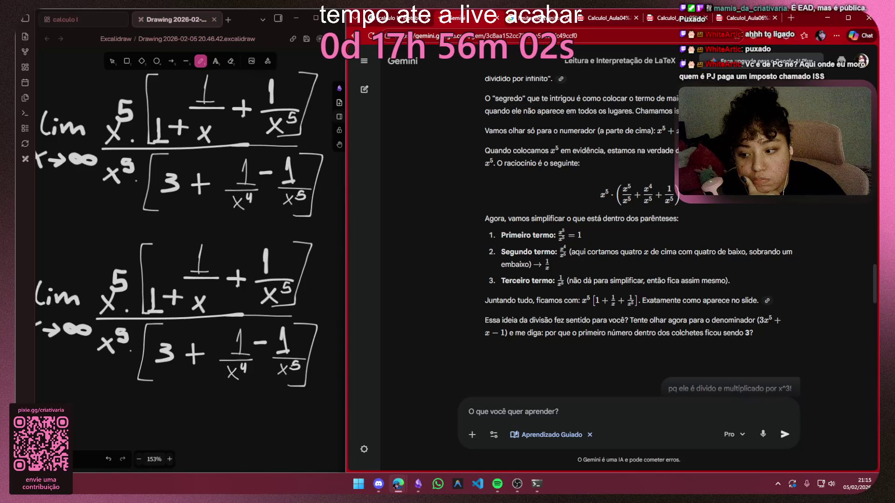
pyautogui.scroll(5, 189, 245)
pyautogui.scroll(3, 189, 245)
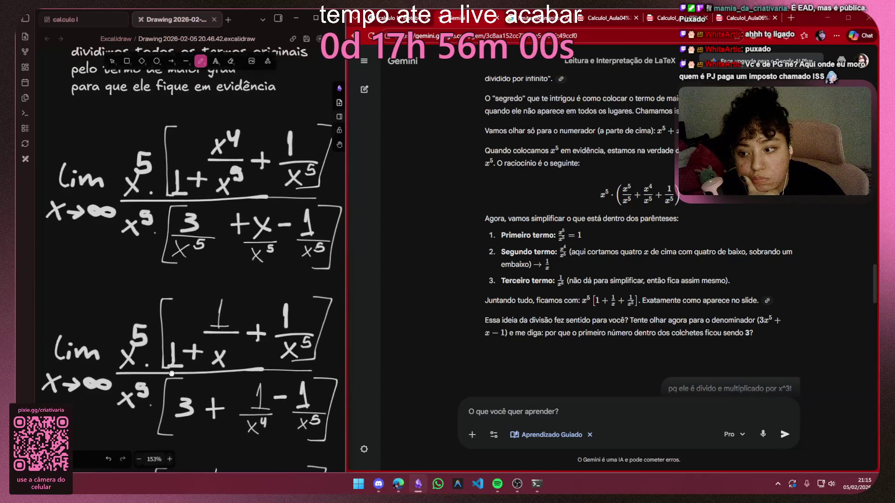
pyautogui.scroll(5, 162, 315)
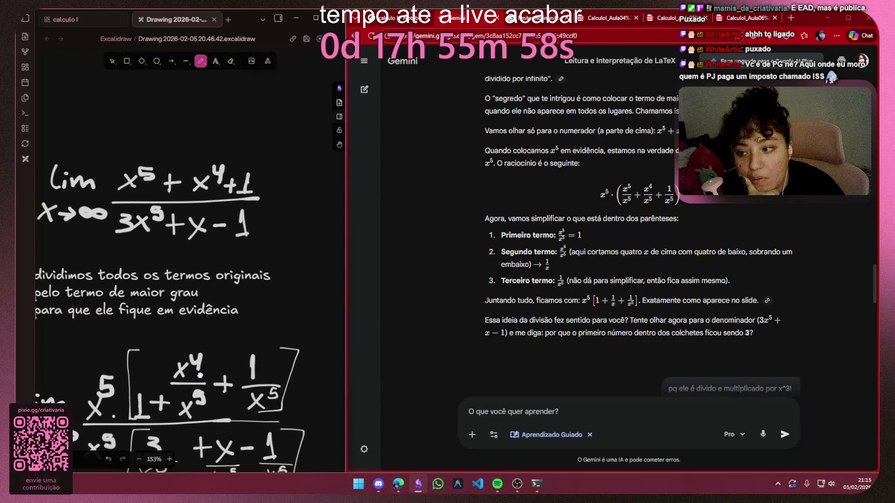
pyautogui.scroll(-3, 210, 245)
pyautogui.scroll(-5, 538, 219)
pyautogui.scroll(-5, 554, 186)
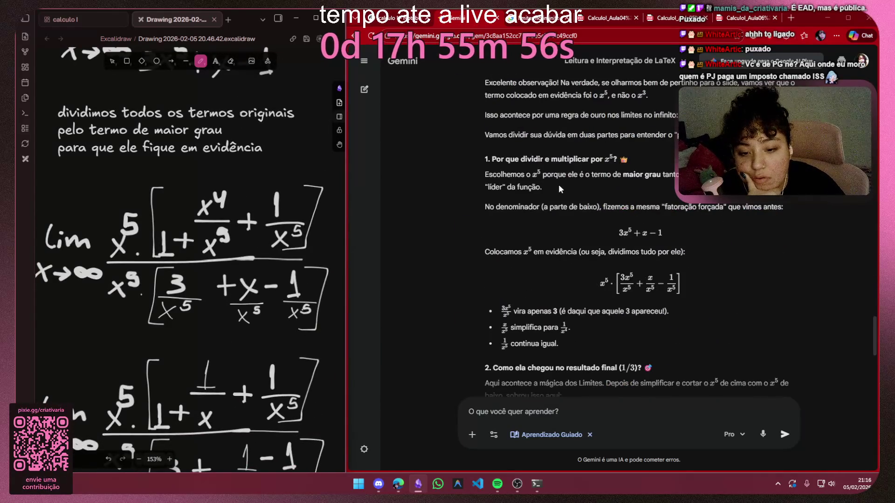
pyautogui.scroll(-5, 559, 184)
pyautogui.scroll(5, 559, 188)
pyautogui.scroll(5, 594, 209)
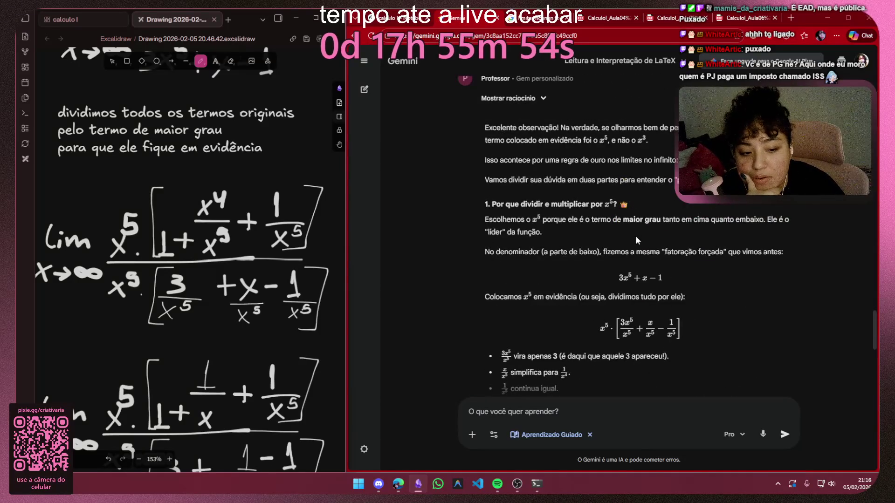
pyautogui.scroll(-2, 635, 239)
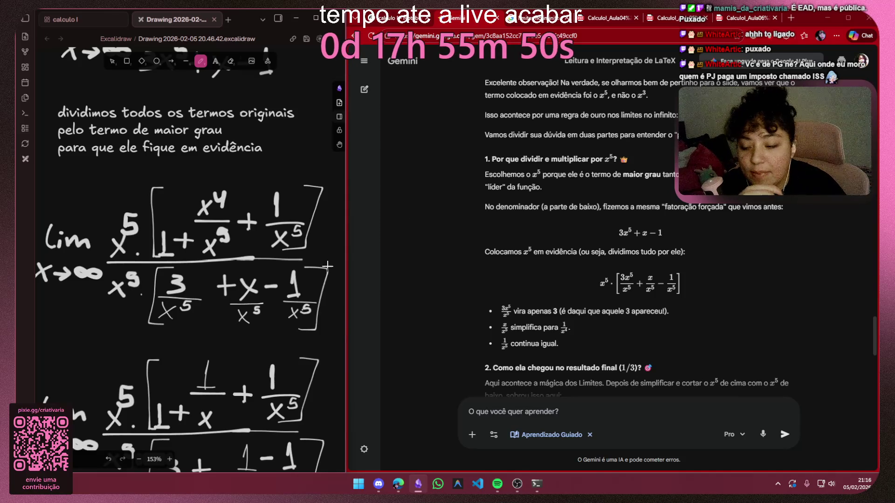
pyautogui.scroll(-3, 236, 289)
pyautogui.scroll(-3, 237, 289)
pyautogui.scroll(-2, 236, 289)
pyautogui.scroll(-1, 236, 289)
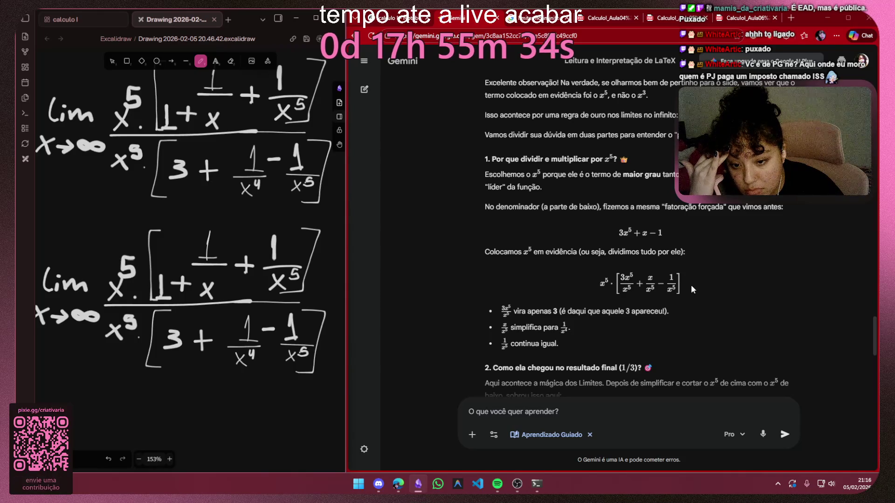
pyautogui.moveTo(671, 311); pyautogui.dragTo(502, 313)
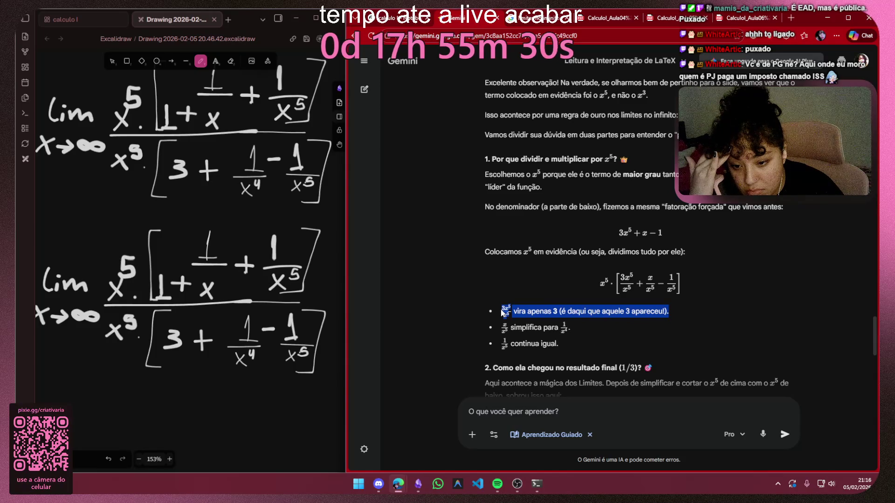
pyautogui.moveTo(509, 327); pyautogui.dragTo(501, 327)
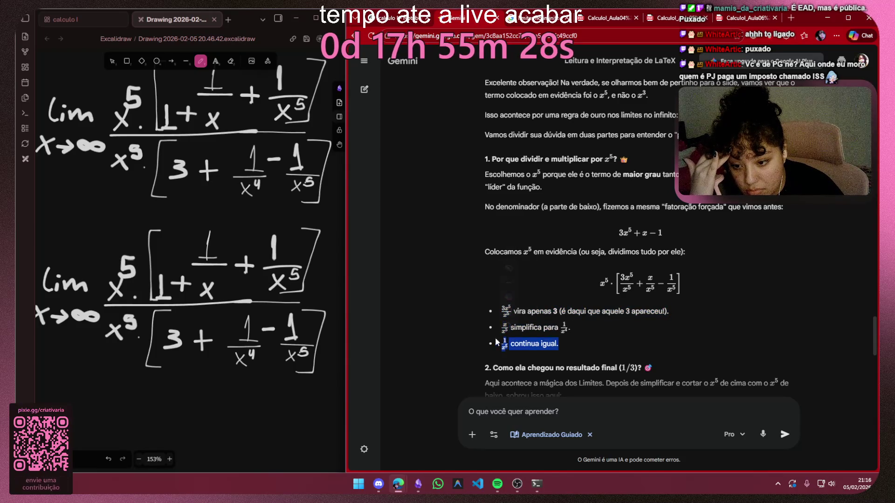
pyautogui.rightClick(697, 275)
pyautogui.click(697, 282)
pyautogui.scroll(-2, 589, 294)
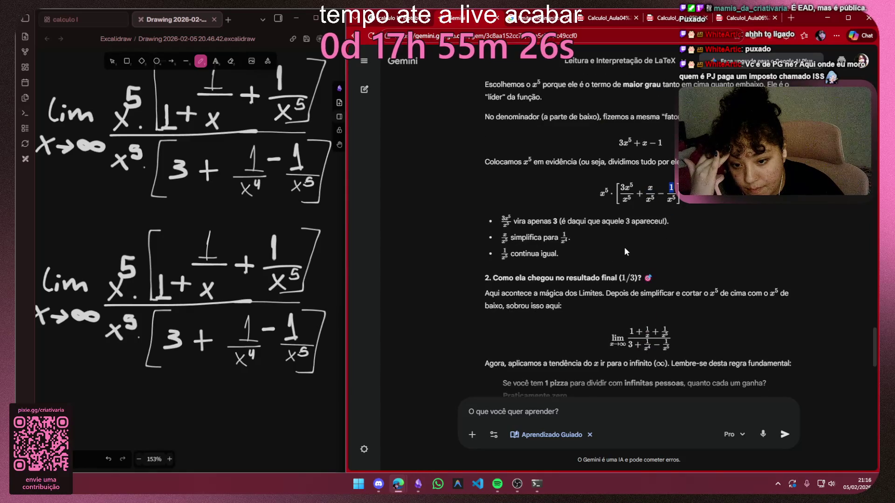
pyautogui.scroll(-1, 624, 246)
pyautogui.moveTo(505, 249); pyautogui.dragTo(706, 249)
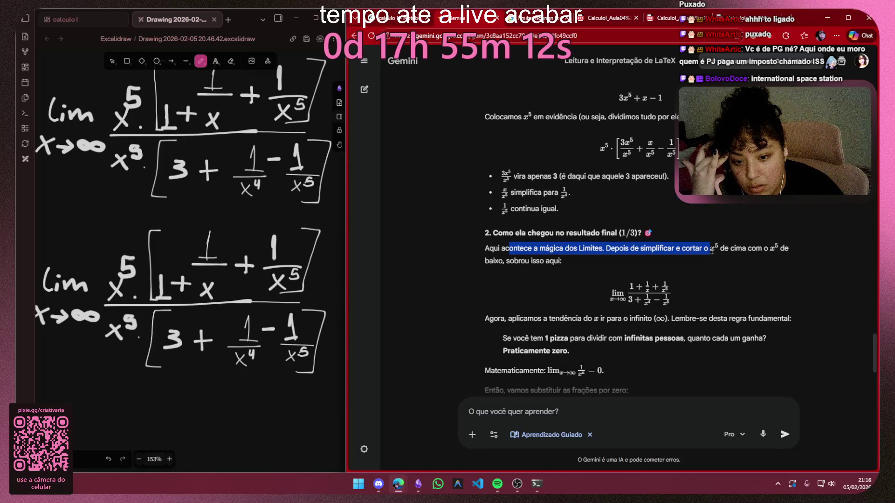
# Strike through the x⁵ factors in the lower expression to mark cancellation, redoing one stroke, then pick the selection tool
pyautogui.click(715, 265)
pyautogui.scroll(-2, 716, 263)
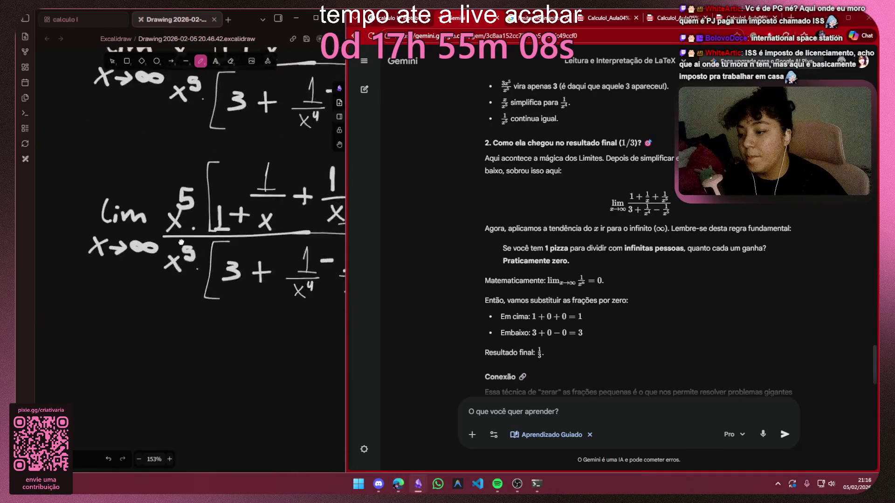
pyautogui.scroll(3, 132, 321)
pyautogui.scroll(3, 210, 265)
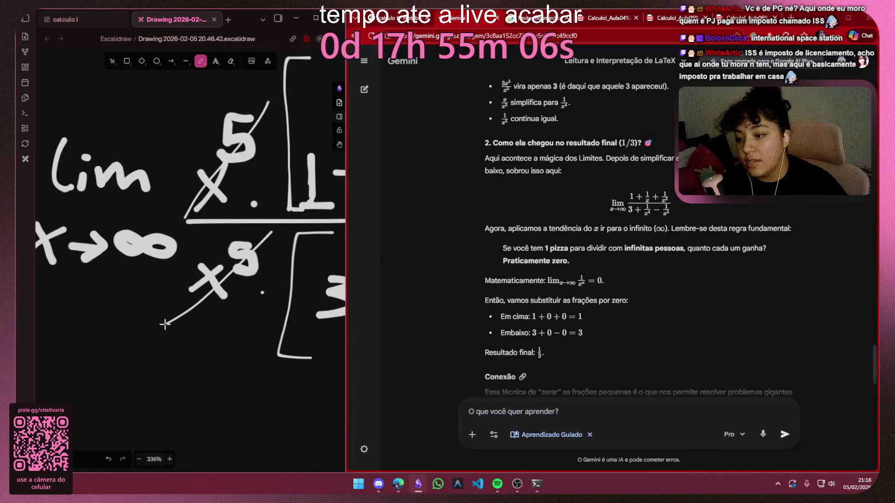
pyautogui.scroll(-3, 259, 253)
pyautogui.scroll(2, 235, 315)
pyautogui.moveTo(269, 372); pyautogui.dragTo(239, 382)
pyautogui.hotkey('ctrl', 'z')
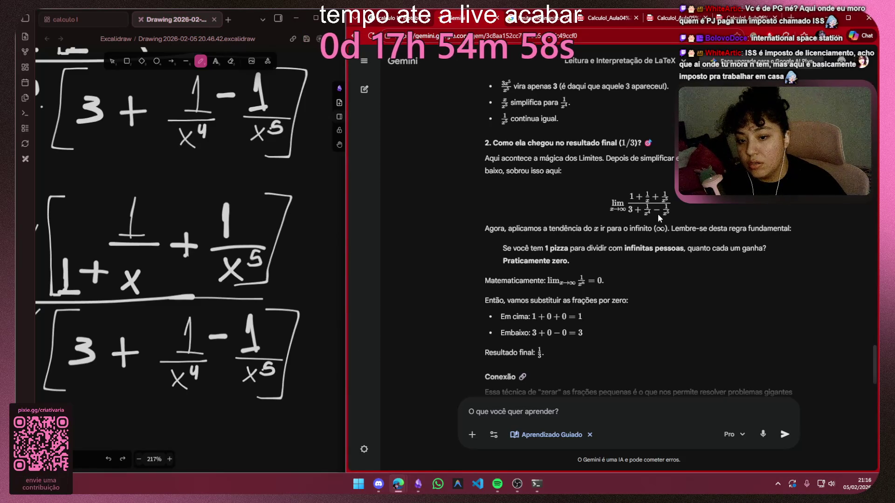
pyautogui.scroll(-5, 231, 292)
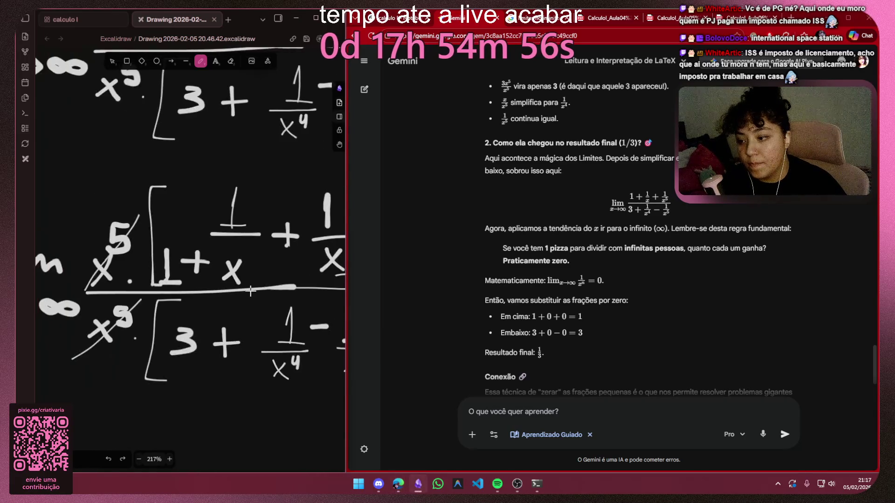
pyautogui.scroll(-5, 215, 283)
pyautogui.click(112, 61)
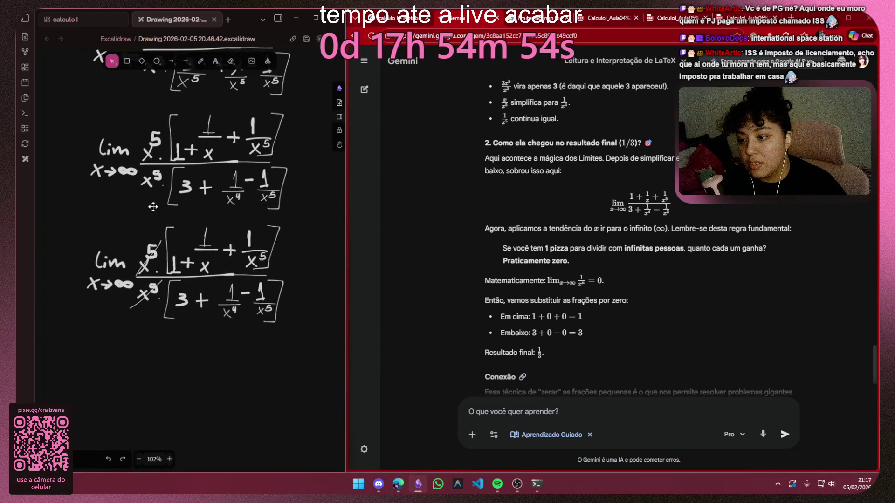
# Duplicate the cancelled limit expression and place the copy below the original
pyautogui.moveTo(86, 218)
pyautogui.mouseDown()
pyautogui.moveTo(295, 339)
pyautogui.moveTo(263, 276)
pyautogui.moveTo(260, 392)
pyautogui.mouseUp()
pyautogui.click(288, 343)
pyautogui.scroll(2, 288, 350)
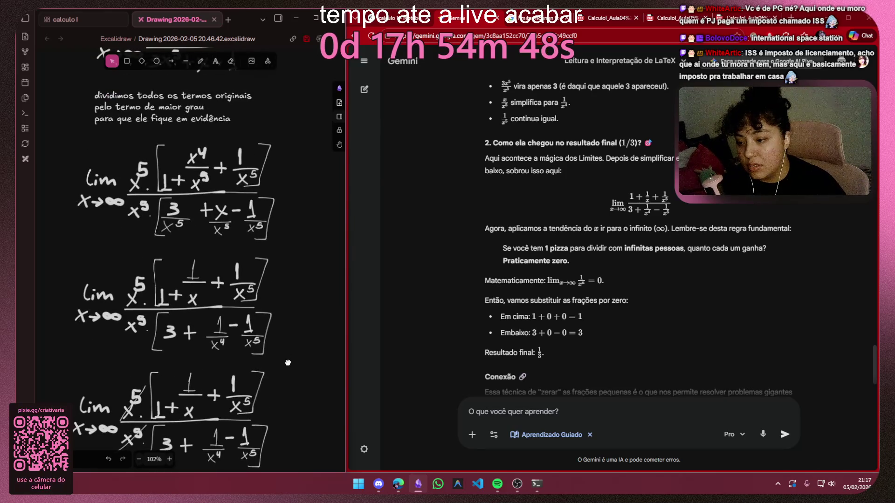
pyautogui.scroll(-4, 287, 364)
pyautogui.scroll(-4, 287, 280)
pyautogui.scroll(-3, 287, 209)
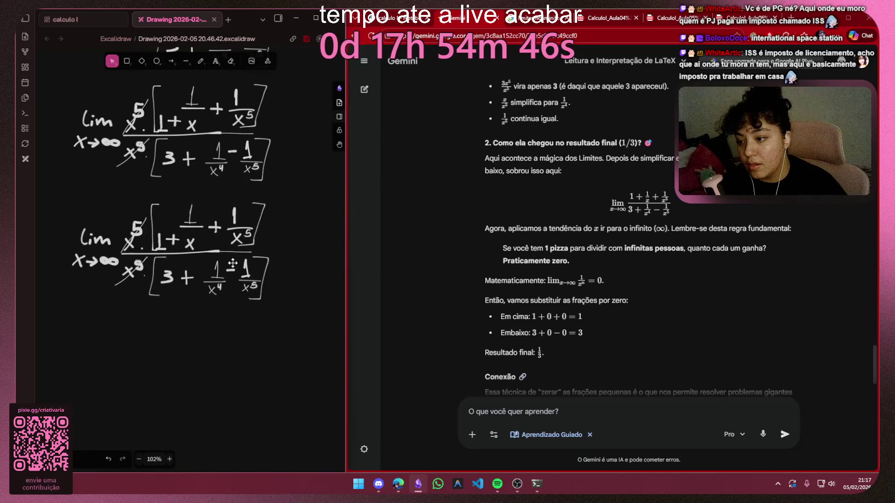
# Delete the crossed-out x^5 factors from the copy's numerator and denominator
pyautogui.moveTo(140, 194); pyautogui.dragTo(140, 292)
pyautogui.moveTo(120, 302); pyautogui.dragTo(119, 303)
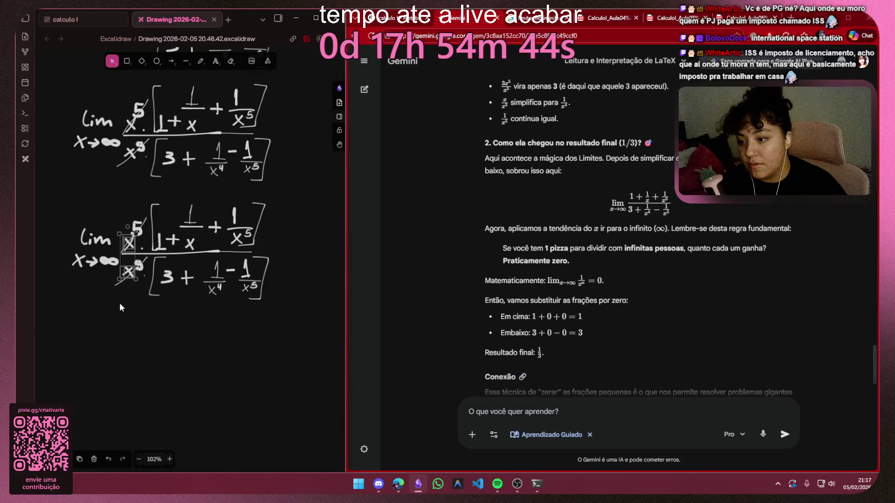
pyautogui.click(263, 294)
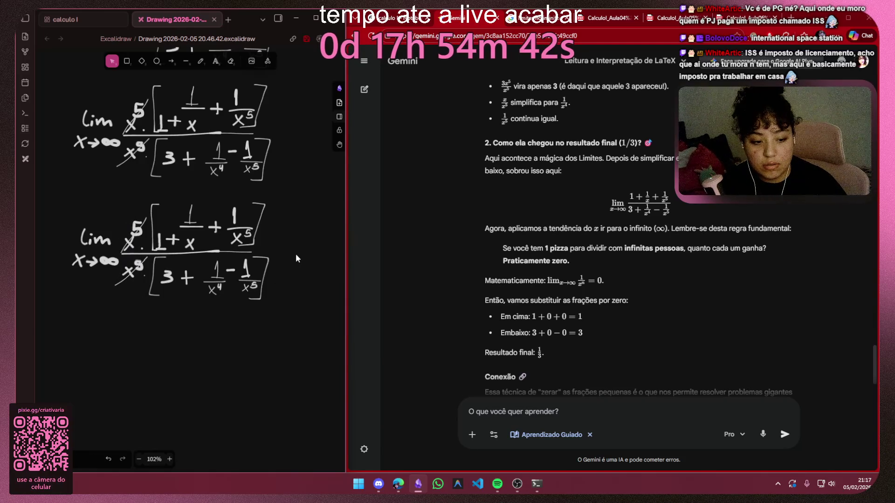
pyautogui.scroll(3, 83, 293)
pyautogui.scroll(3, 105, 287)
pyautogui.scroll(3, 116, 285)
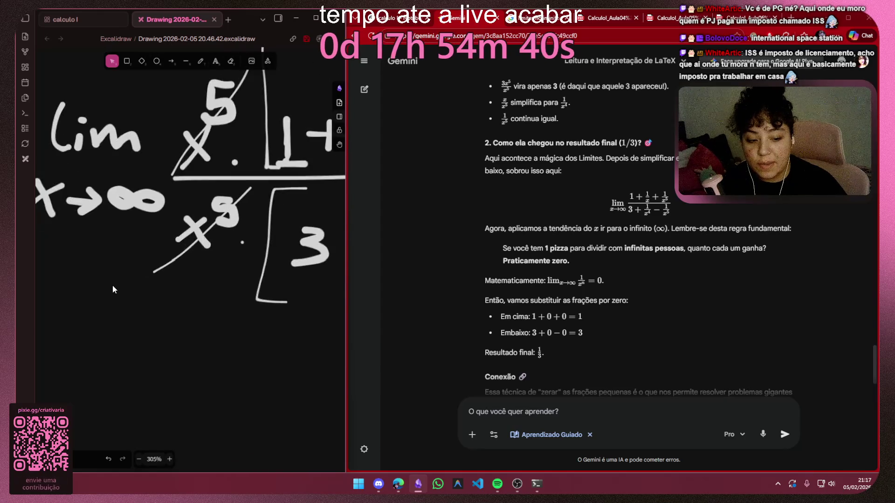
pyautogui.scroll(-2, 113, 285)
pyautogui.moveTo(124, 299); pyautogui.dragTo(217, 211)
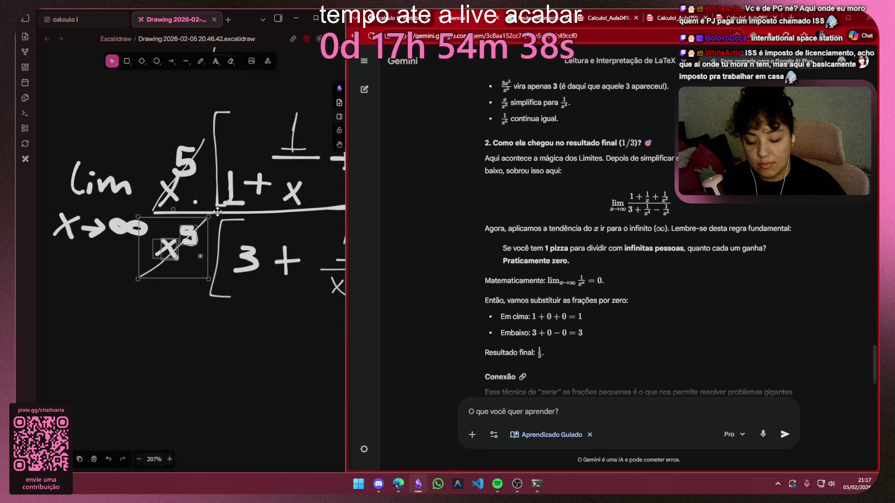
pyautogui.press('Delete')
pyautogui.moveTo(203, 98); pyautogui.dragTo(179, 209)
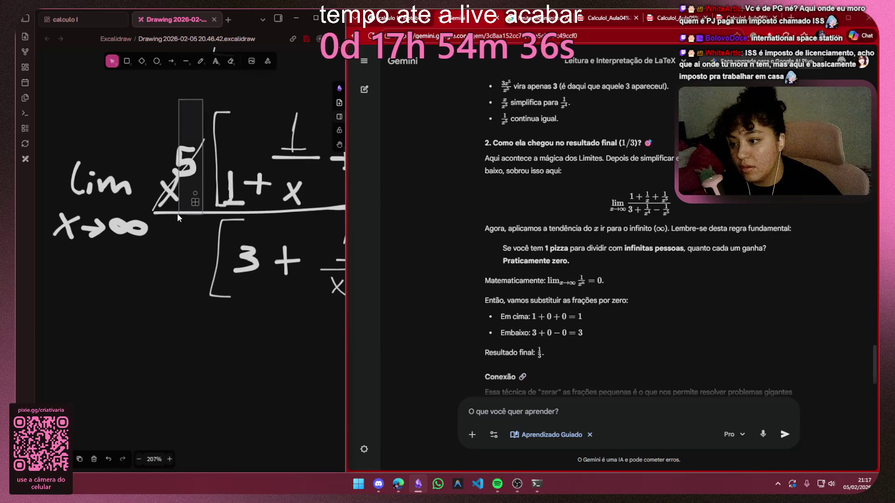
pyautogui.press('Delete')
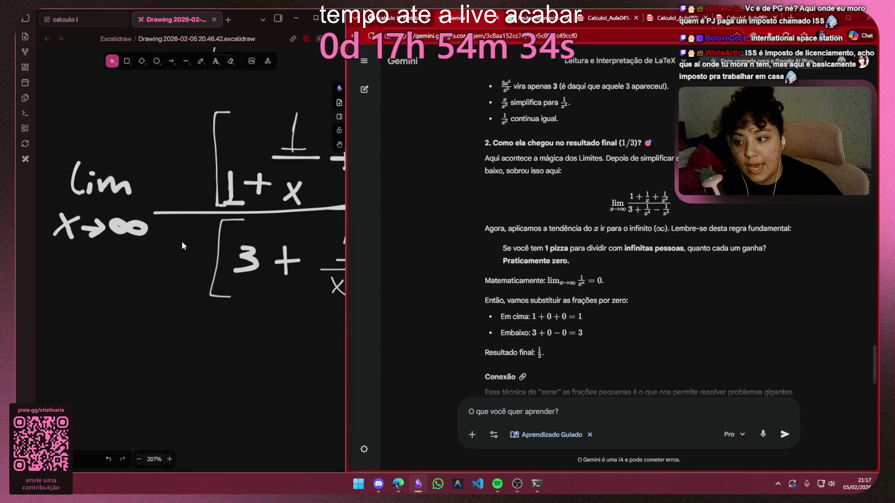
pyautogui.scroll(-2, 181, 241)
pyautogui.scroll(-2, 152, 245)
pyautogui.moveTo(133, 311)
pyautogui.mouseDown()
pyautogui.moveTo(285, 282)
pyautogui.moveTo(287, 252)
pyautogui.mouseUp()
pyautogui.moveTo(252, 280); pyautogui.dragTo(230, 277)
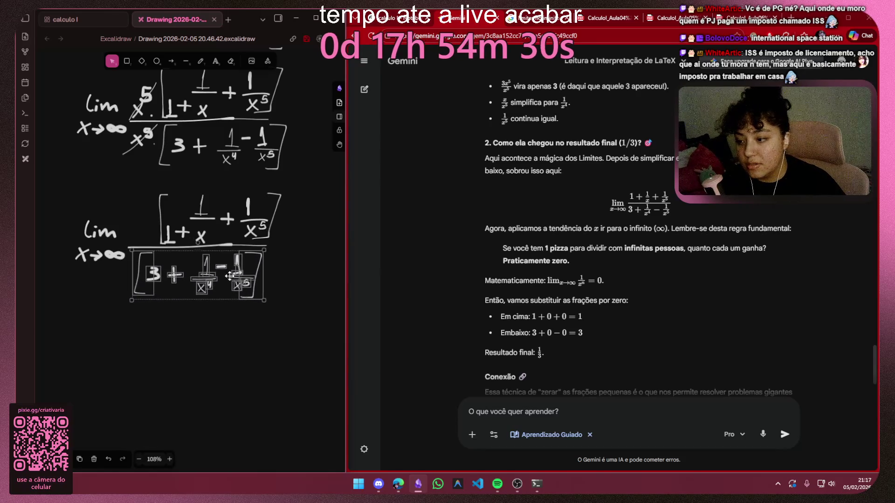
pyautogui.click(296, 203)
pyautogui.moveTo(287, 182); pyautogui.dragTo(138, 255)
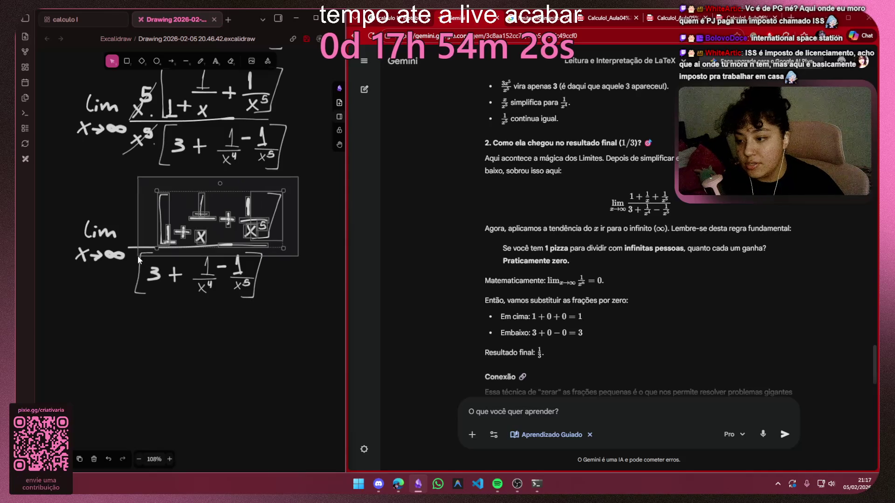
pyautogui.moveTo(209, 214)
pyautogui.mouseDown()
pyautogui.moveTo(226, 212)
pyautogui.moveTo(216, 216)
pyautogui.mouseUp()
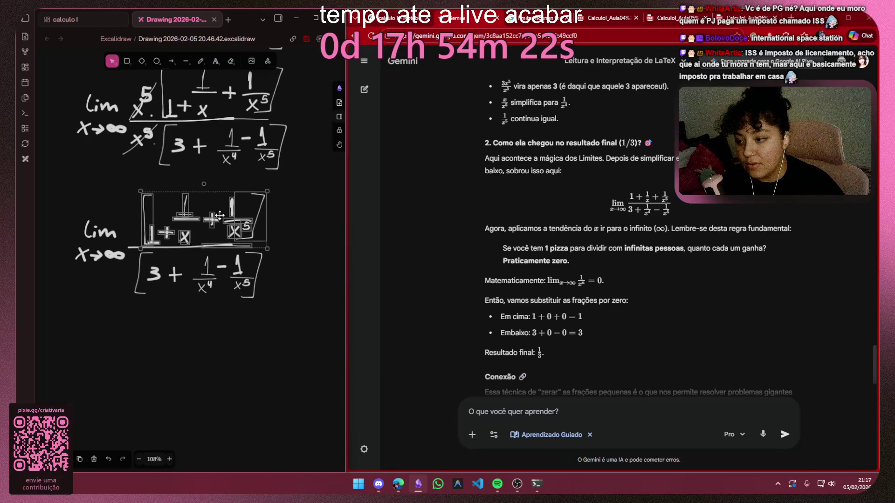
pyautogui.click(277, 259)
pyautogui.moveTo(278, 251); pyautogui.dragTo(131, 315)
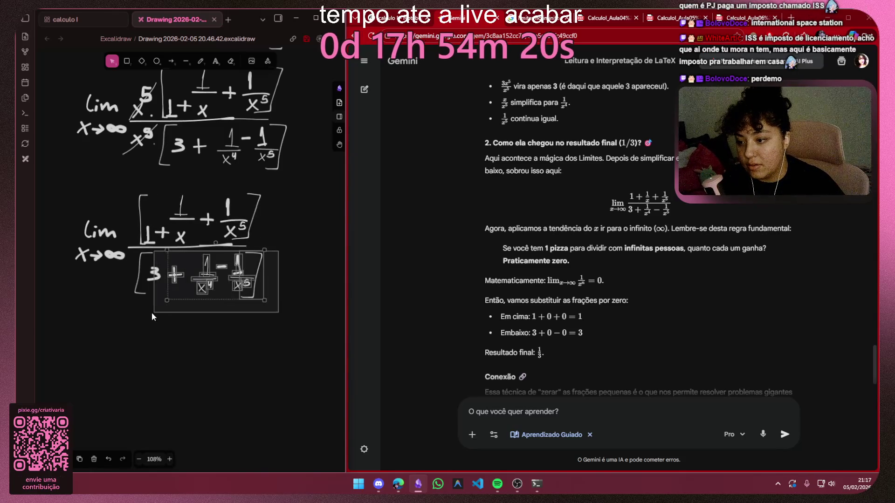
pyautogui.moveTo(210, 276); pyautogui.dragTo(204, 274)
pyautogui.click(237, 349)
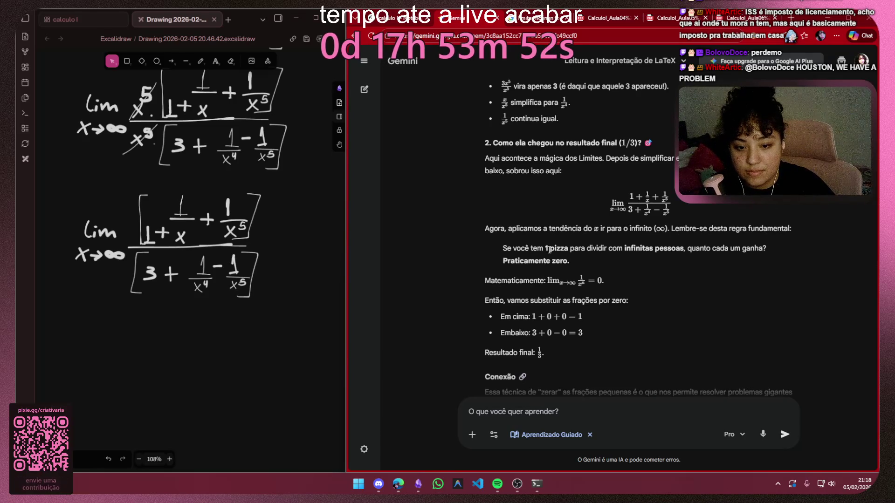
pyautogui.moveTo(529, 248)
pyautogui.mouseDown()
pyautogui.moveTo(648, 245)
pyautogui.moveTo(666, 268)
pyautogui.mouseUp()
pyautogui.click(666, 268)
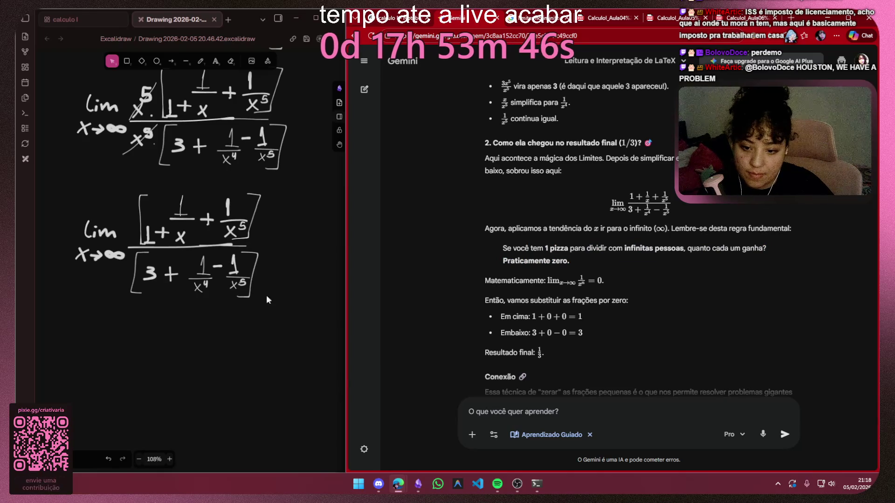
pyautogui.scroll(3, 147, 290)
pyautogui.scroll(3, 193, 287)
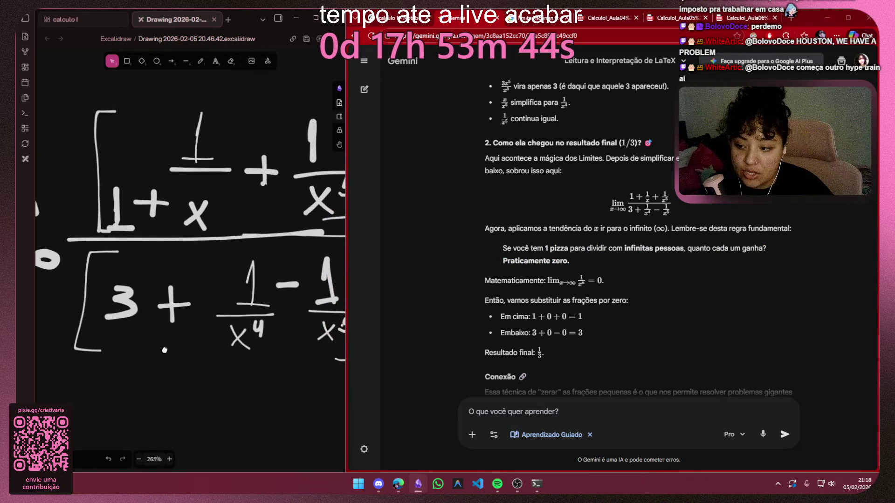
pyautogui.moveTo(165, 350); pyautogui.dragTo(105, 363)
pyautogui.moveTo(204, 349); pyautogui.dragTo(131, 382)
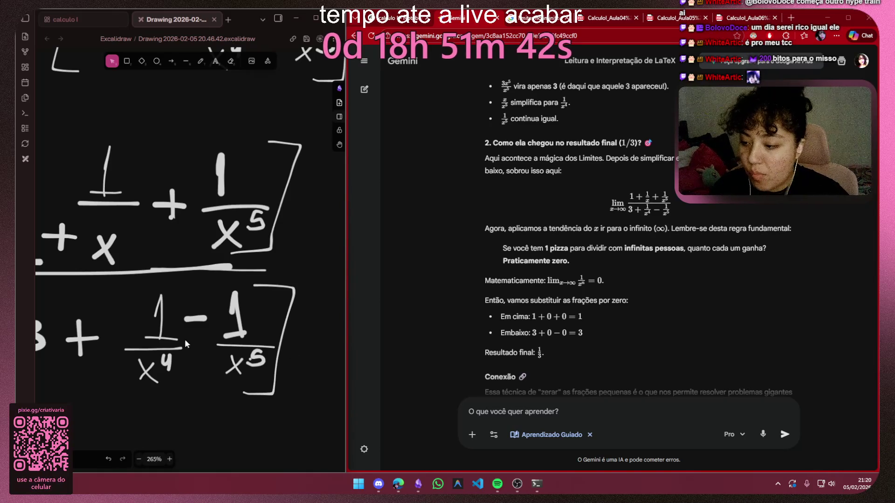
# Hand-draw a plus sign after 1/x and a curved arrow from the 1/x⁵ term, then nudge the group down
pyautogui.moveTo(175, 294); pyautogui.dragTo(232, 232)
pyautogui.scroll(-5, 232, 231)
pyautogui.press('p')
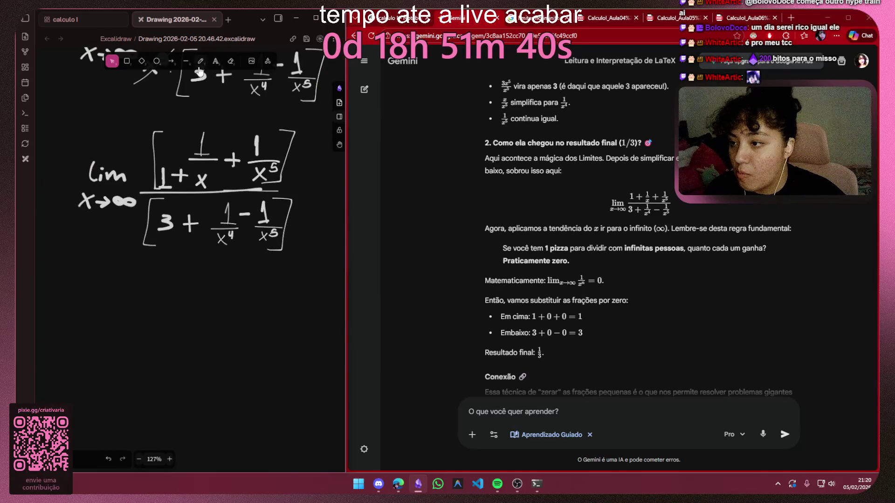
pyautogui.scroll(-3, 137, 274)
pyautogui.keyDown('ctrl'); pyautogui.scroll(-2, 186, 338); pyautogui.keyUp('ctrl')
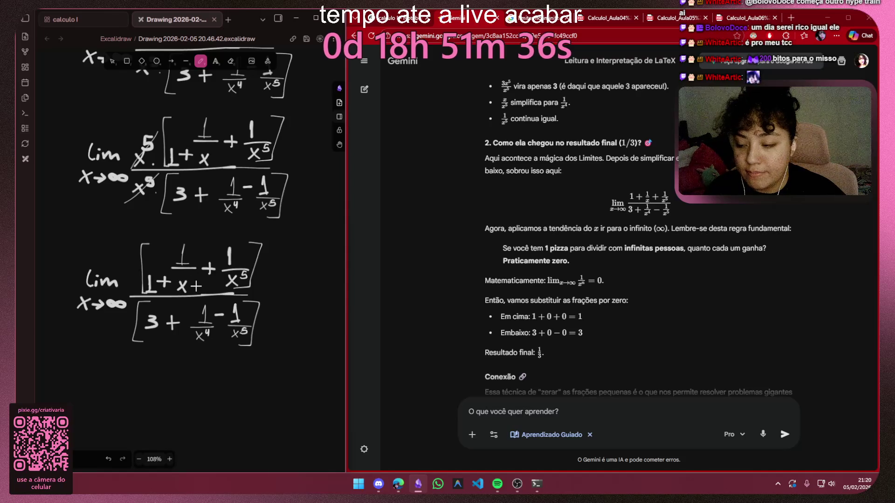
pyautogui.moveTo(177, 280); pyautogui.dragTo(186, 284)
pyautogui.keyDown('ctrl'); pyautogui.scroll(4, 259, 299); pyautogui.keyUp('ctrl')
pyautogui.keyDown('ctrl'); pyautogui.scroll(4, 209, 287); pyautogui.keyUp('ctrl')
pyautogui.moveTo(130, 280)
pyautogui.mouseDown()
pyautogui.moveTo(261, 298)
pyautogui.moveTo(254, 327)
pyautogui.moveTo(173, 342)
pyautogui.mouseUp()
pyautogui.scroll(-1, 280, 315)
pyautogui.keyDown('ctrl'); pyautogui.scroll(-4, 203, 335); pyautogui.keyUp('ctrl')
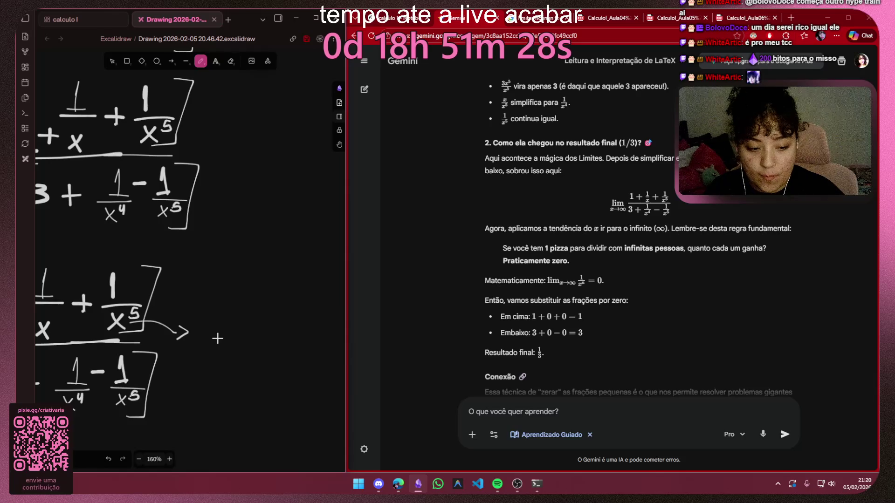
pyautogui.scroll(-3, 217, 339)
pyautogui.scroll(-2, 223, 314)
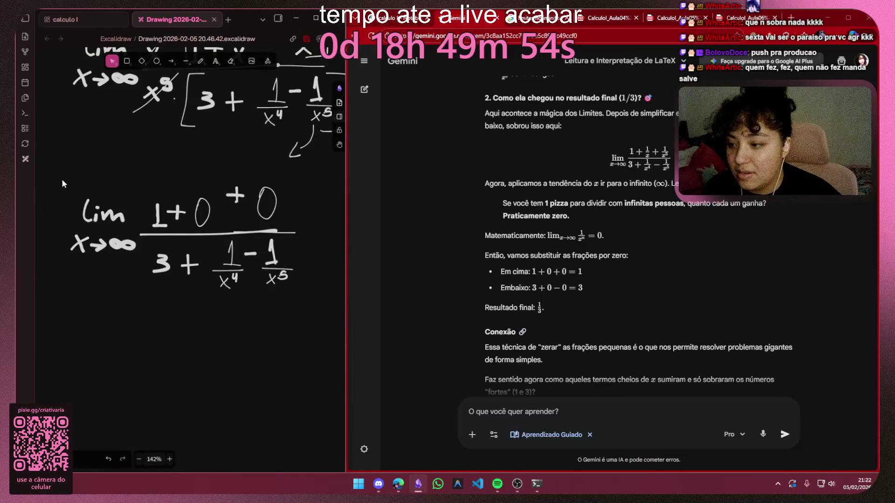
pyautogui.moveTo(273, 240); pyautogui.dragTo(307, 250)
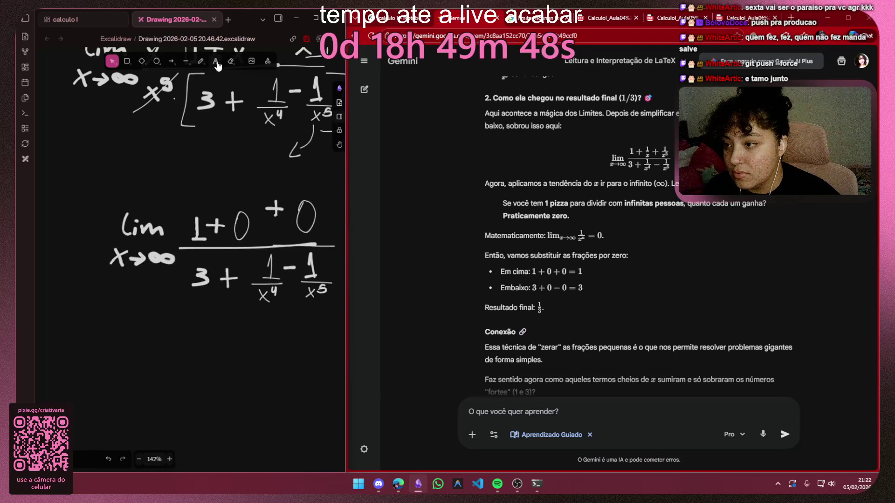
pyautogui.click(213, 62)
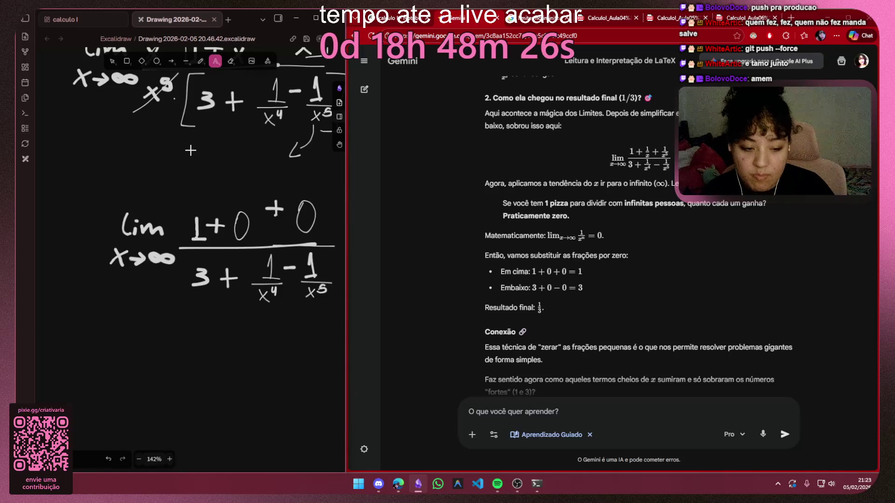
pyautogui.click(112, 61)
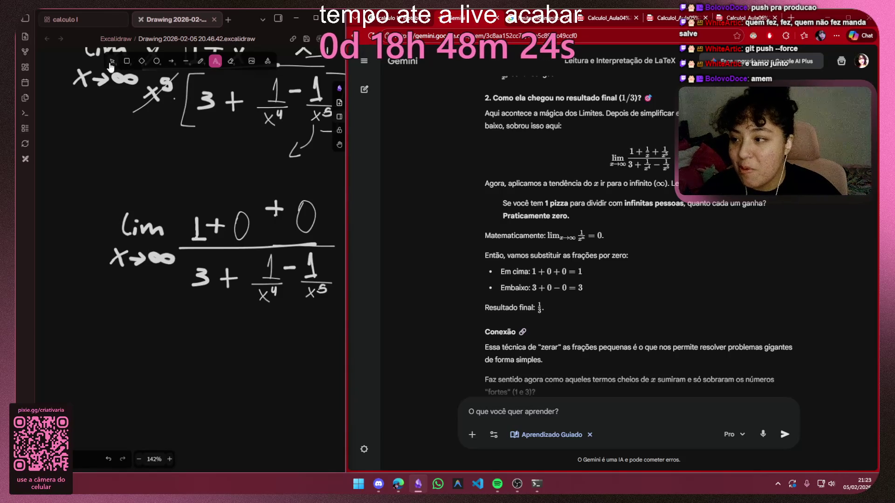
pyautogui.scroll(5, 246, 219)
pyautogui.scroll(3, 246, 219)
# Realign the numerator's plus sign and right-hand zero so it reads 1 + 0 + 0
pyautogui.click(190, 209)
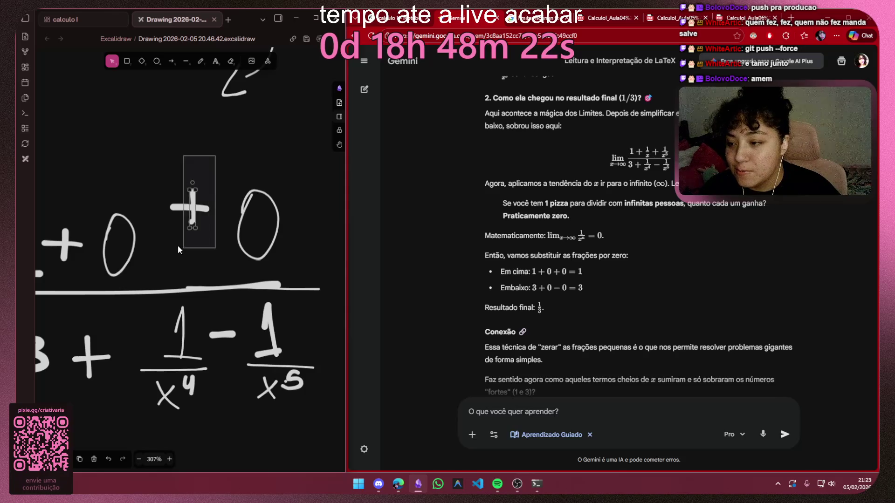
pyautogui.moveTo(181, 209); pyautogui.dragTo(179, 235)
pyautogui.moveTo(310, 156); pyautogui.dragTo(223, 272)
pyautogui.moveTo(259, 224); pyautogui.dragTo(260, 213)
pyautogui.scroll(-5, 303, 247)
pyautogui.scroll(4, 302, 280)
pyautogui.scroll(3, 210, 280)
pyautogui.scroll(2, 182, 279)
pyautogui.scroll(-2, 168, 278)
pyautogui.scroll(-1, 168, 279)
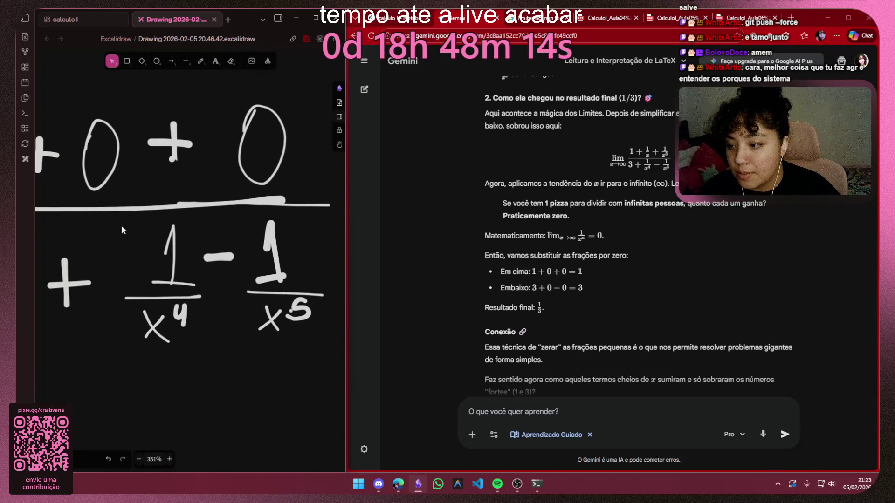
# Replace the denominator's 1/x⁴ with a copied zero
pyautogui.moveTo(122, 223); pyautogui.dragTo(214, 355)
pyautogui.press('Delete')
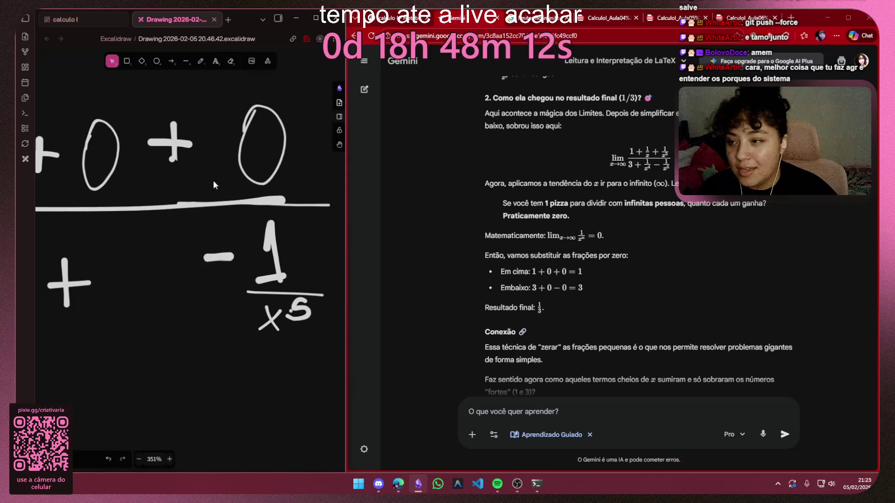
pyautogui.moveTo(136, 101); pyautogui.dragTo(72, 204)
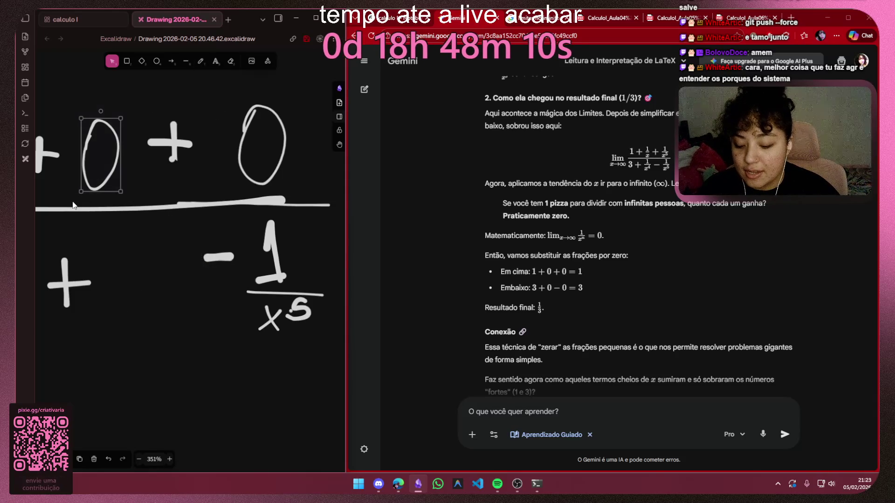
pyautogui.hotkey('ctrl', 'v')
pyautogui.moveTo(138, 290); pyautogui.dragTo(151, 265)
pyautogui.click(250, 262)
# Replace the denominator's 1/x⁵ with a pasted zero so it reads 3 + 0 − 0
pyautogui.moveTo(250, 262); pyautogui.dragTo(333, 360)
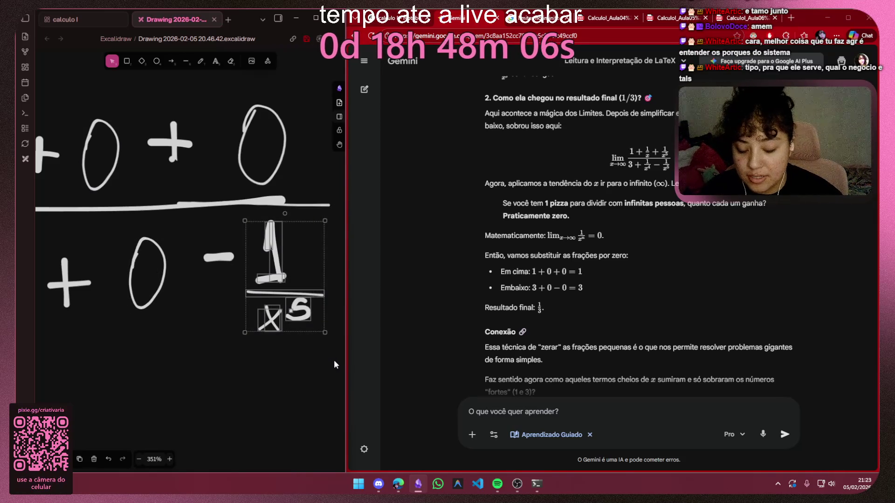
pyautogui.press('Delete')
pyautogui.hotkey('ctrl', 'v')
pyautogui.moveTo(255, 265); pyautogui.dragTo(262, 275)
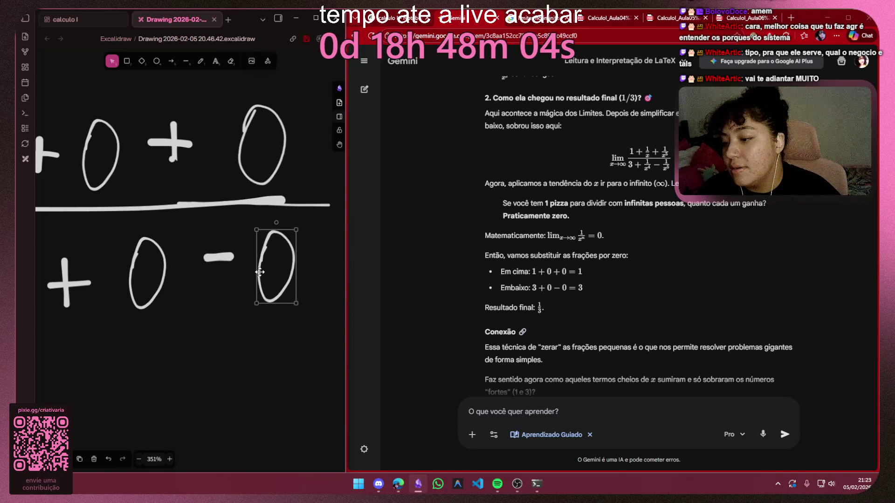
pyautogui.click(242, 335)
pyautogui.scroll(-5, 242, 335)
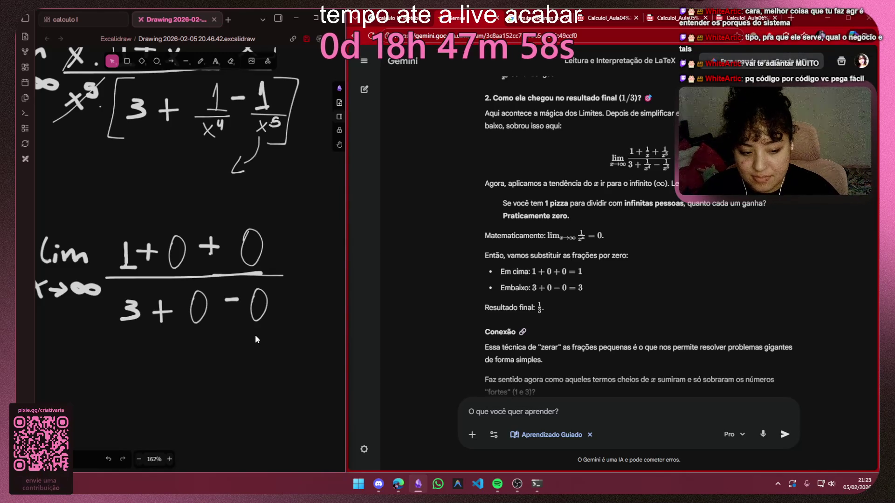
pyautogui.scroll(-2, 252, 335)
pyautogui.scroll(-2, 240, 320)
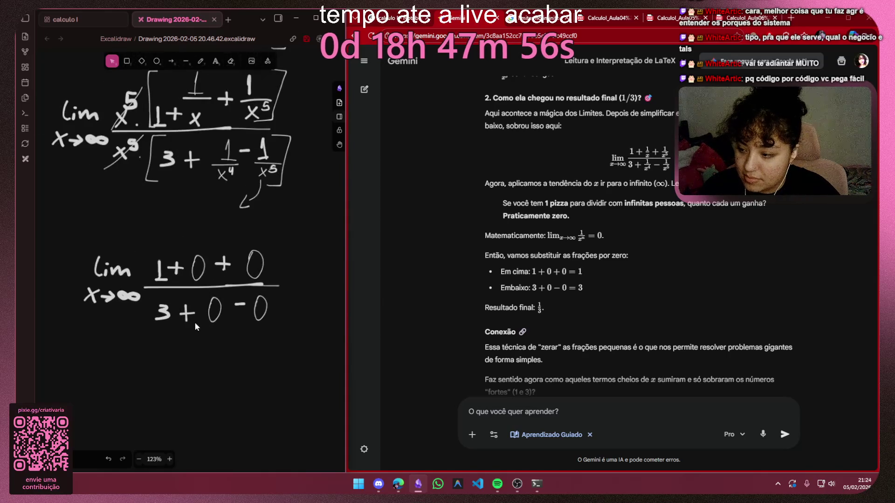
pyautogui.scroll(4, 217, 211)
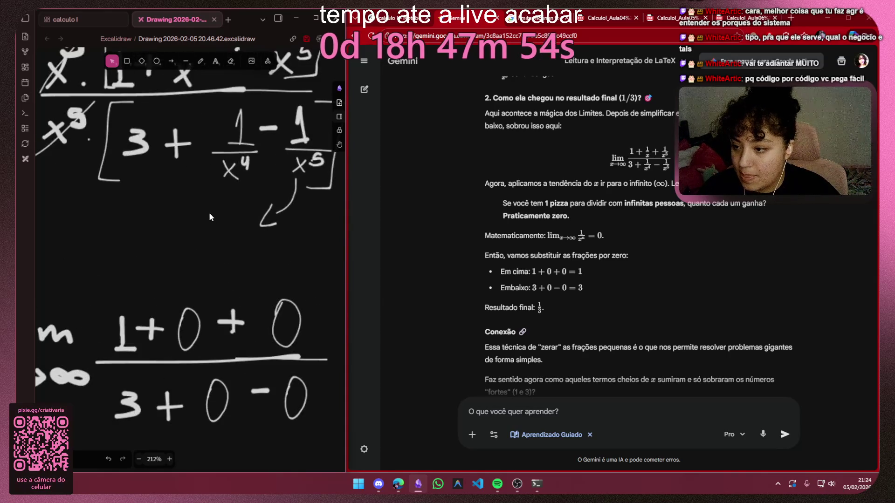
# Add the text note '1 / por INFINITO = 0' and move it up under the curved arrow
pyautogui.click(212, 63)
pyautogui.press('Escape')
pyautogui.doubleClick(174, 227)
pyautogui.write('1')
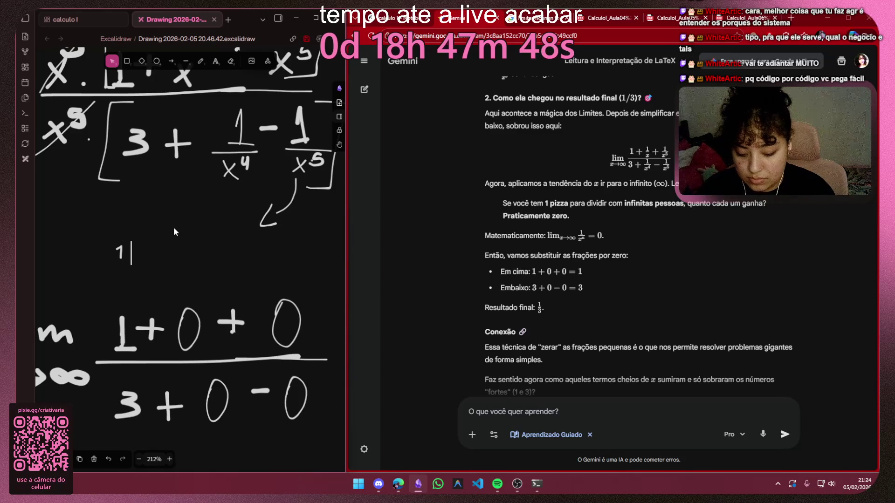
pyautogui.write(' ?')
pyautogui.press('BackSpace')
pyautogui.write('/ por ')
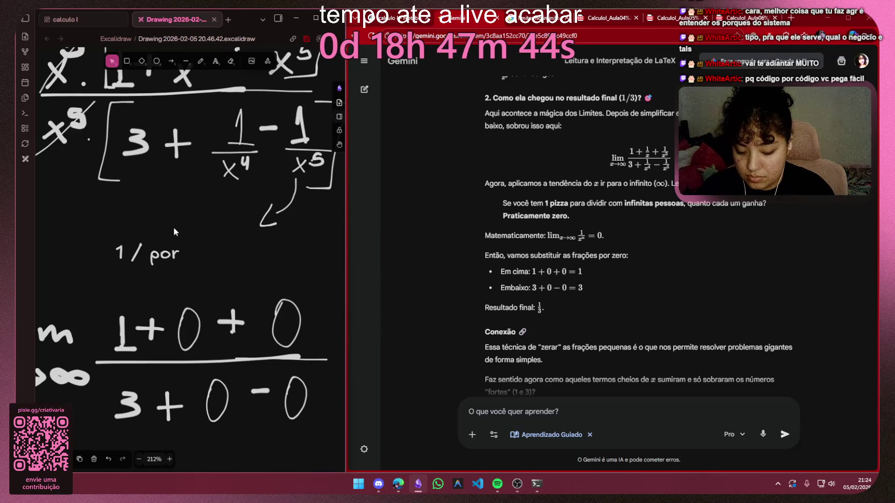
pyautogui.write('INFINITO E')
pyautogui.press('BackSpace')
pyautogui.press('BackSpace')
pyautogui.press('BackSpace')
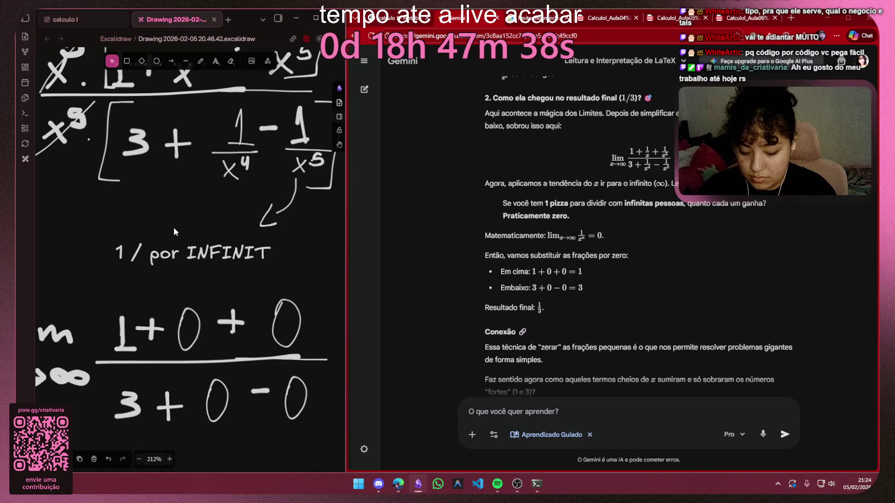
pyautogui.write('O = 0')
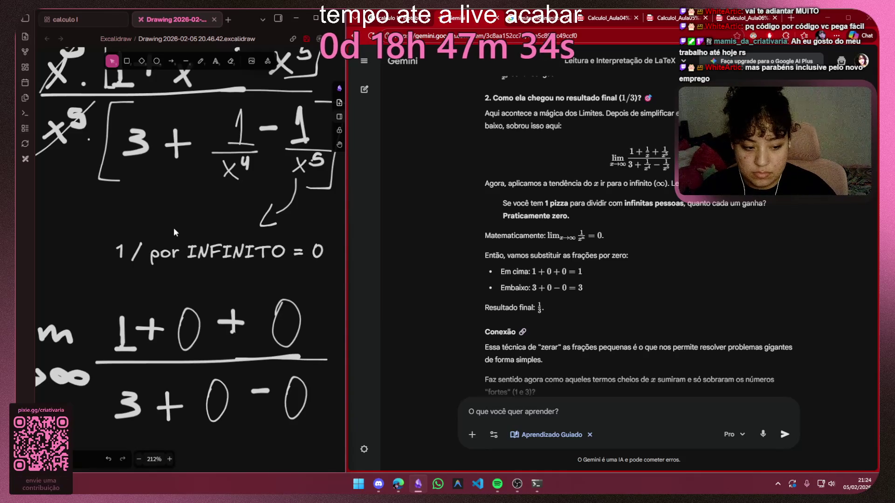
pyautogui.press('Escape')
pyautogui.moveTo(262, 253)
pyautogui.mouseDown()
pyautogui.moveTo(248, 245)
pyautogui.moveTo(254, 240)
pyautogui.mouseUp()
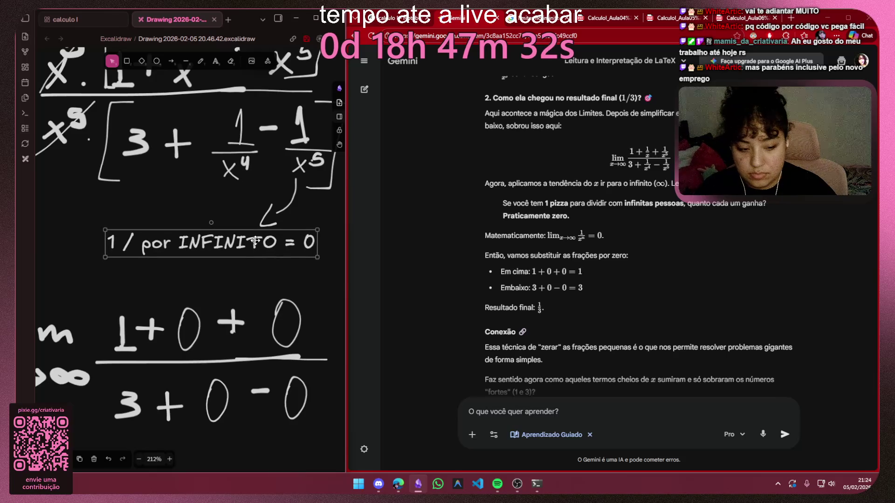
# Adjust the curved arrow and shift the lower limit expression slightly up and right
pyautogui.click(268, 214)
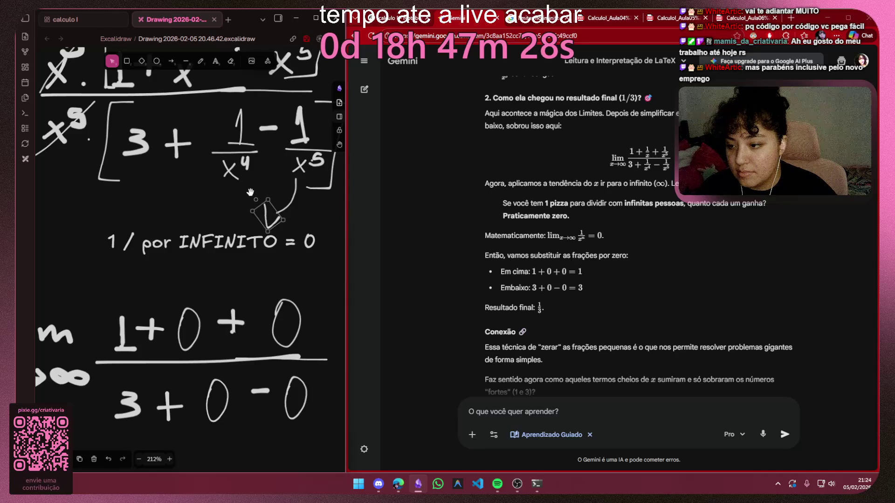
pyautogui.moveTo(268, 212); pyautogui.dragTo(277, 220)
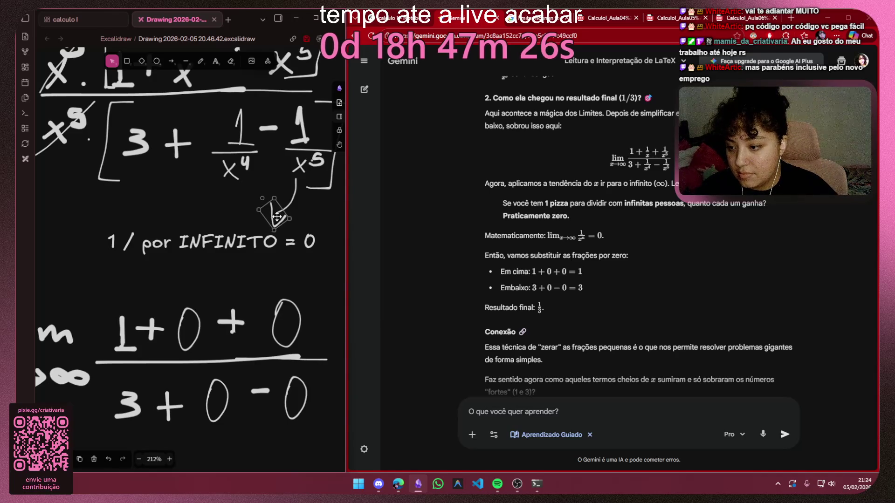
pyautogui.scroll(-3, 208, 263)
pyautogui.scroll(-2, 208, 263)
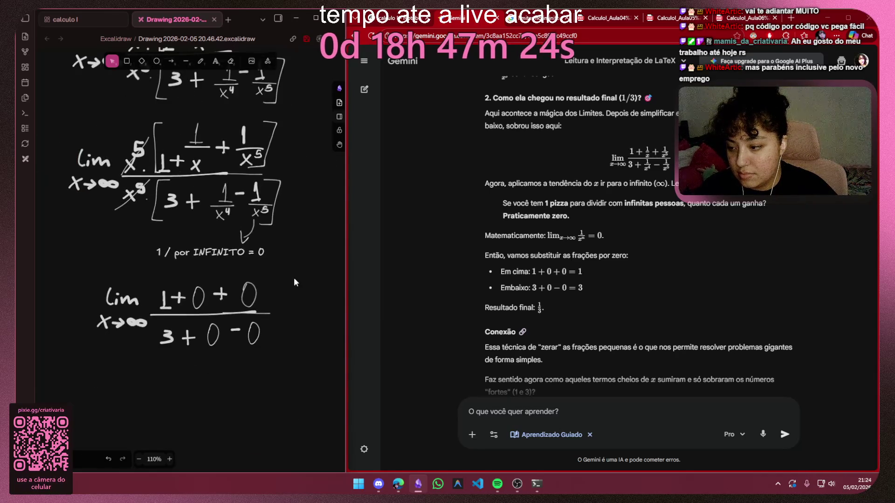
pyautogui.moveTo(294, 277); pyautogui.dragTo(91, 368)
pyautogui.moveTo(156, 330); pyautogui.dragTo(168, 318)
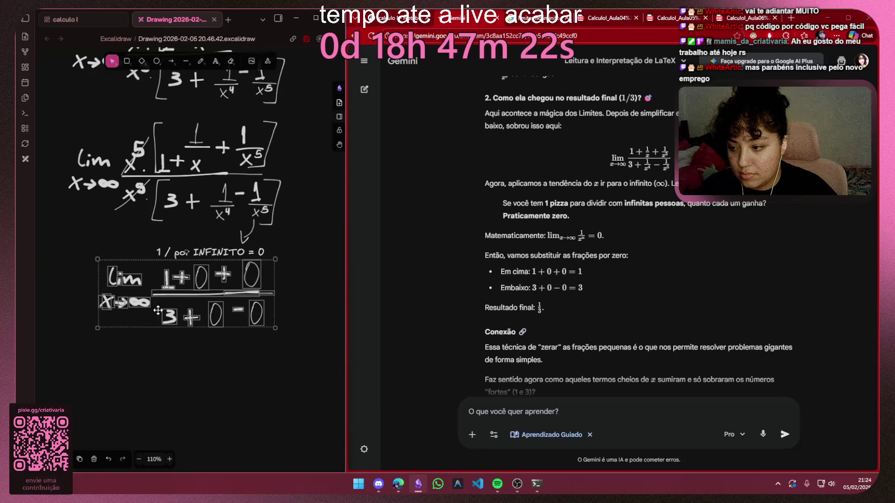
pyautogui.scroll(-1, 547, 320)
pyautogui.click(194, 364)
pyautogui.moveTo(273, 160); pyautogui.dragTo(226, 139)
# Hand-draw the 1/3 result ending the derivation's last line
pyautogui.press('p')
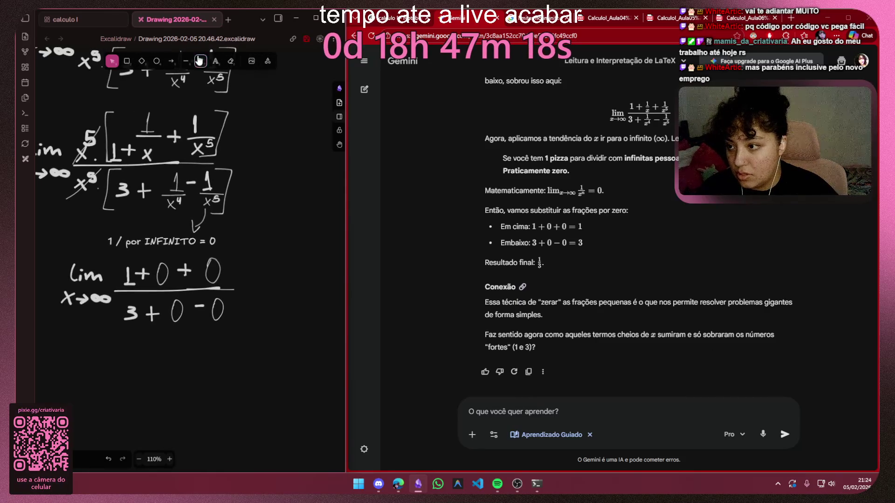
pyautogui.scroll(4, 195, 176)
pyautogui.scroll(4, 235, 309)
pyautogui.moveTo(206, 317)
pyautogui.mouseDown()
pyautogui.moveTo(214, 365)
pyautogui.moveTo(272, 382)
pyautogui.mouseUp()
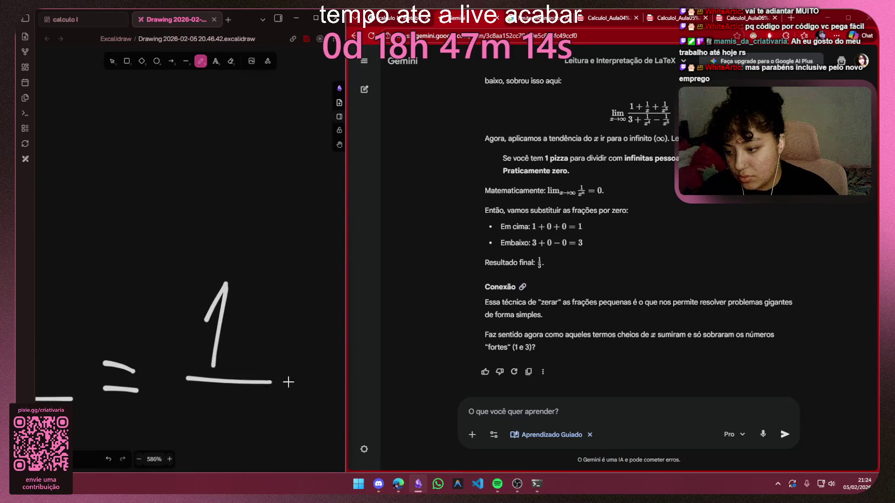
pyautogui.moveTo(221, 403); pyautogui.dragTo(224, 447)
pyautogui.scroll(-5, 224, 406)
pyautogui.scroll(-3, 223, 392)
pyautogui.scroll(-3, 210, 314)
pyautogui.scroll(-3, 203, 301)
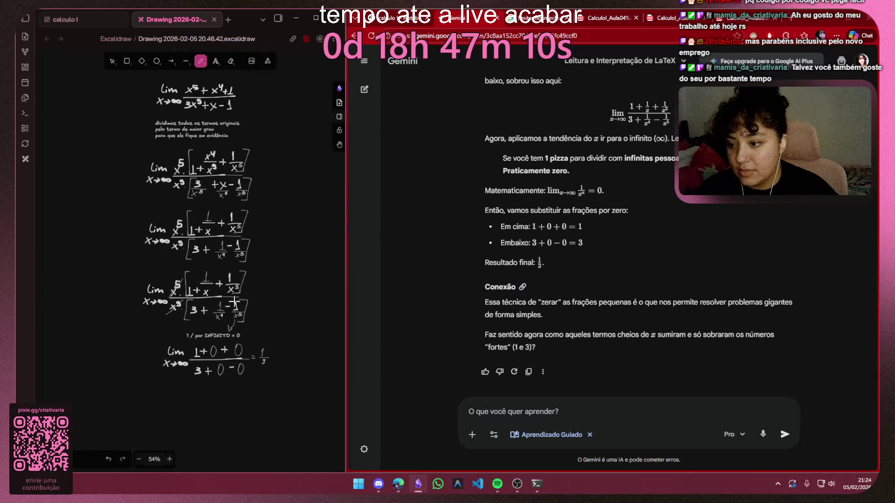
pyautogui.scroll(1, 198, 291)
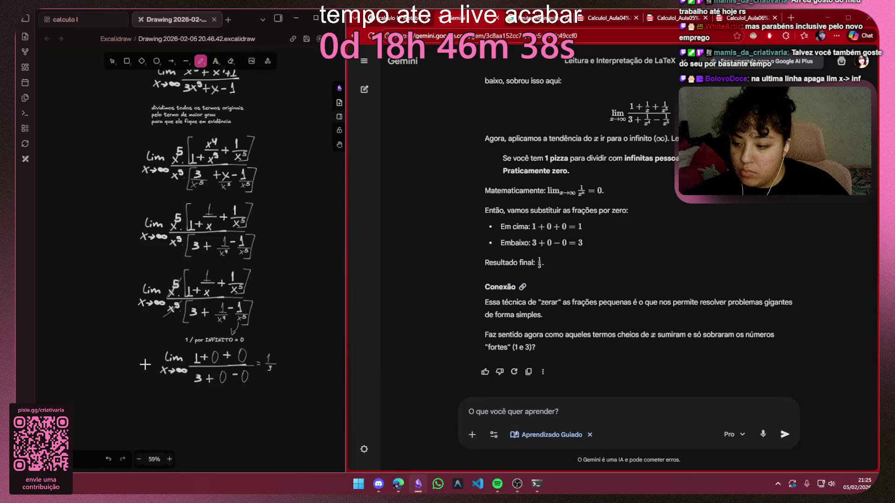
pyautogui.scroll(6, 161, 356)
pyautogui.scroll(4, 167, 336)
# Delete lim x→∞ from the last line of the derivation
pyautogui.moveTo(178, 327)
pyautogui.mouseDown()
pyautogui.moveTo(158, 246)
pyautogui.moveTo(187, 364)
pyautogui.mouseUp()
pyautogui.click(112, 61)
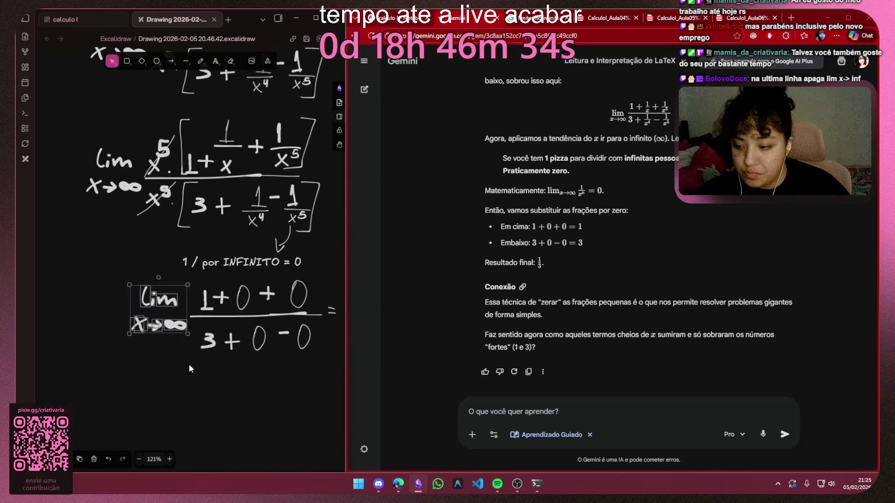
pyautogui.press('Delete')
pyautogui.scroll(-3, 189, 364)
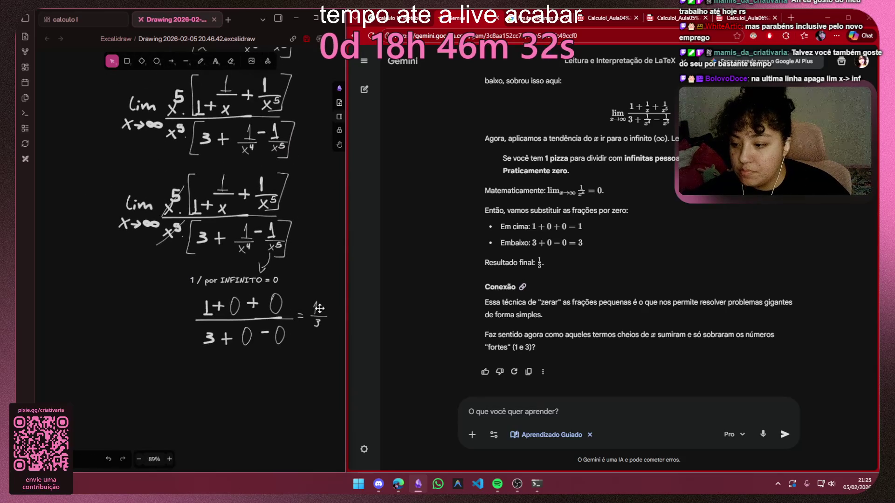
# Move the final fraction up-left and resize the 1/3 result to sit beside the equals sign
pyautogui.moveTo(333, 378); pyautogui.dragTo(184, 284)
pyautogui.moveTo(272, 321)
pyautogui.mouseDown()
pyautogui.moveTo(228, 316)
pyautogui.moveTo(238, 320)
pyautogui.mouseUp()
pyautogui.scroll(2, 297, 322)
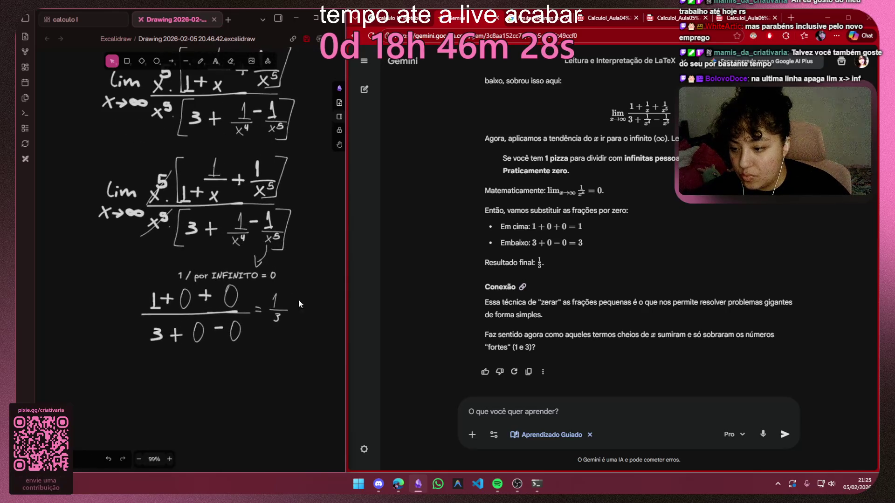
pyautogui.moveTo(261, 336); pyautogui.dragTo(294, 294)
pyautogui.moveTo(291, 325); pyautogui.dragTo(304, 343)
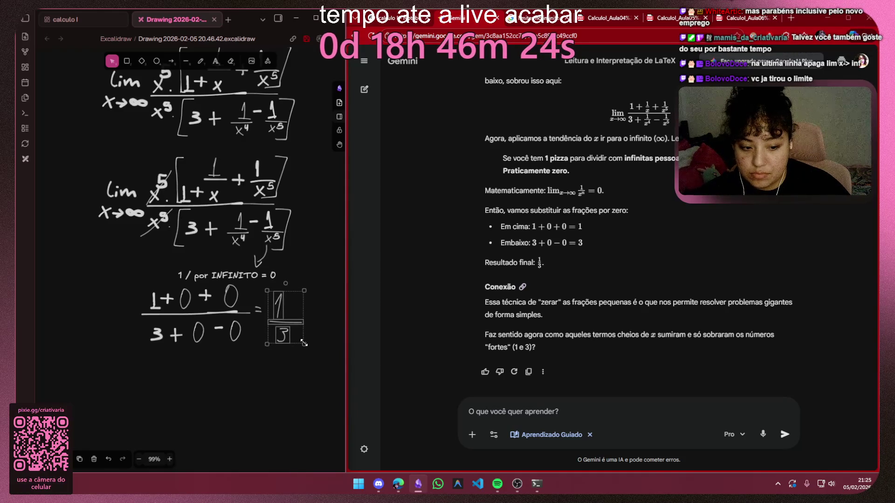
pyautogui.moveTo(296, 330); pyautogui.dragTo(293, 321)
pyautogui.click(274, 359)
pyautogui.scroll(-4, 275, 356)
pyautogui.scroll(1, 278, 357)
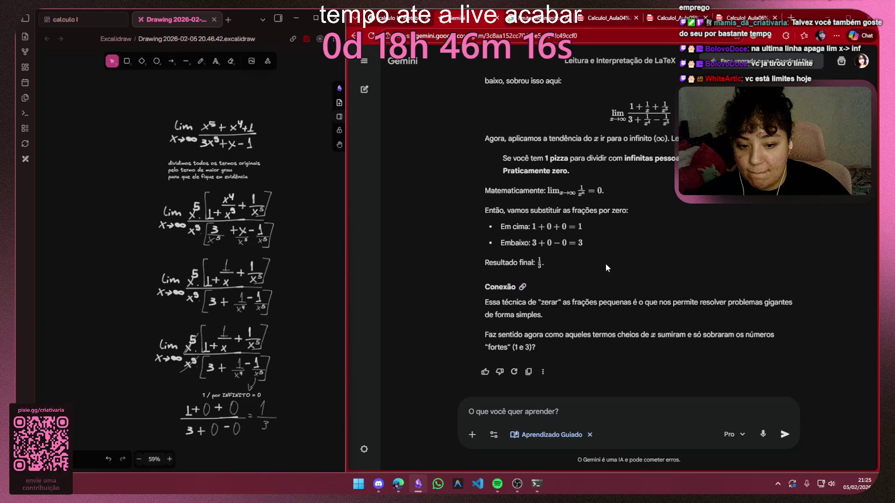
pyautogui.scroll(10, 606, 264)
pyautogui.scroll(10, 602, 262)
pyautogui.scroll(5, 602, 262)
pyautogui.scroll(-5, 601, 262)
pyautogui.scroll(-5, 602, 263)
pyautogui.scroll(3, 601, 262)
pyautogui.scroll(3, 602, 262)
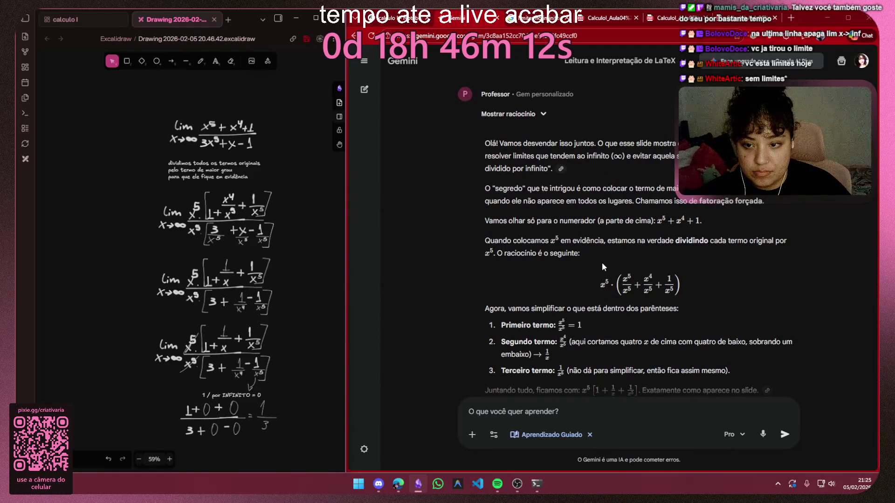
pyautogui.scroll(8, 602, 263)
pyautogui.scroll(5, 601, 263)
pyautogui.scroll(-2, 599, 263)
pyautogui.scroll(-5, 599, 263)
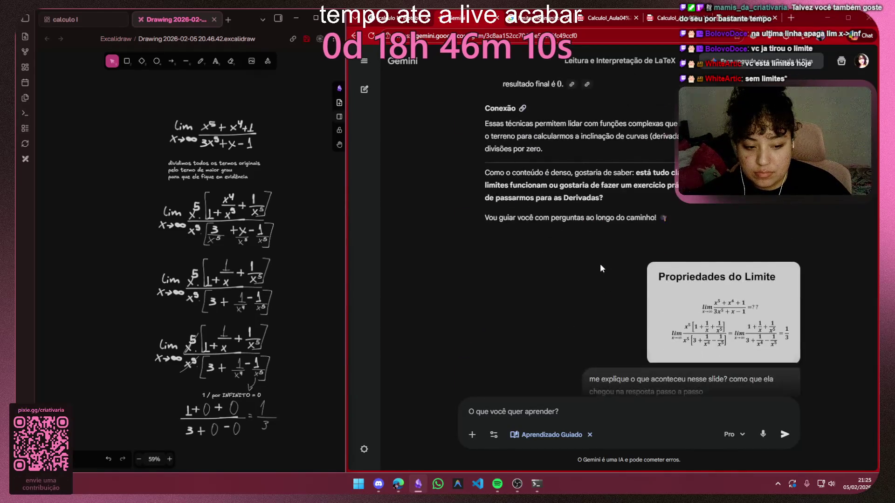
pyautogui.scroll(5, 599, 264)
pyautogui.scroll(5, 600, 263)
pyautogui.scroll(1, 635, 260)
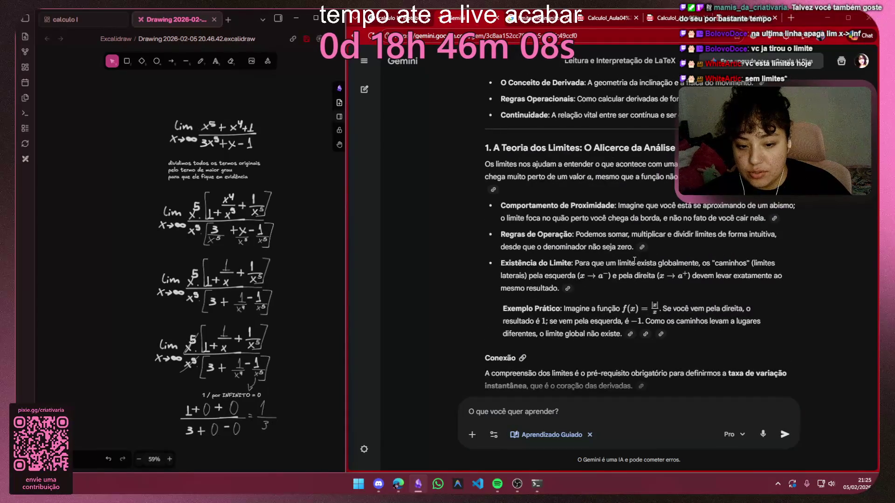
pyautogui.scroll(2, 642, 271)
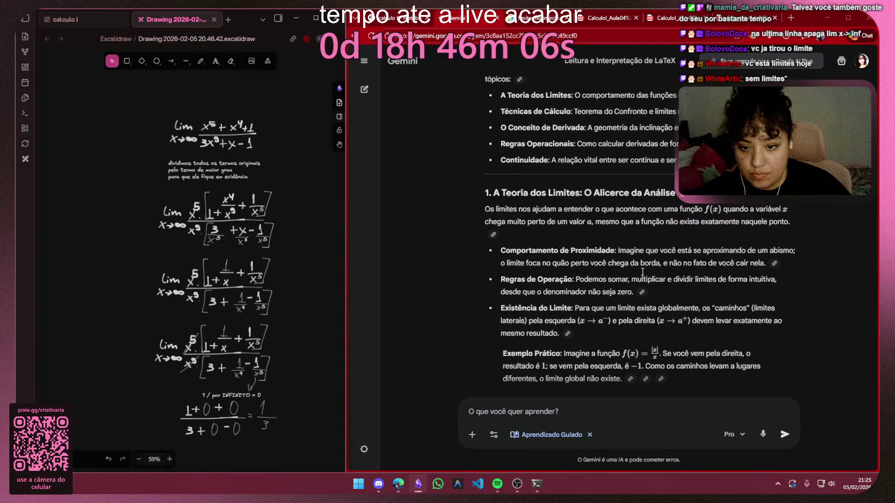
pyautogui.scroll(3, 641, 271)
pyautogui.scroll(3, 640, 270)
pyautogui.scroll(2, 642, 270)
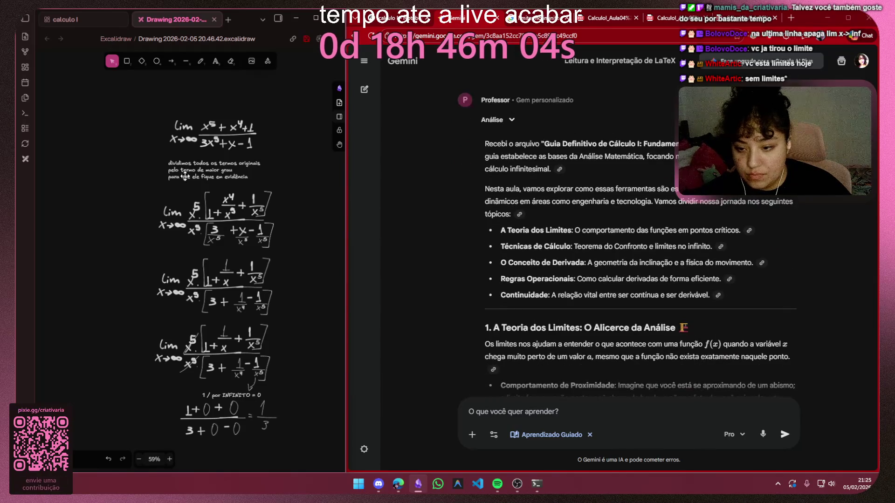
# Switch to the calculo I canvas tab
pyautogui.click(66, 19)
pyautogui.scroll(2, 255, 352)
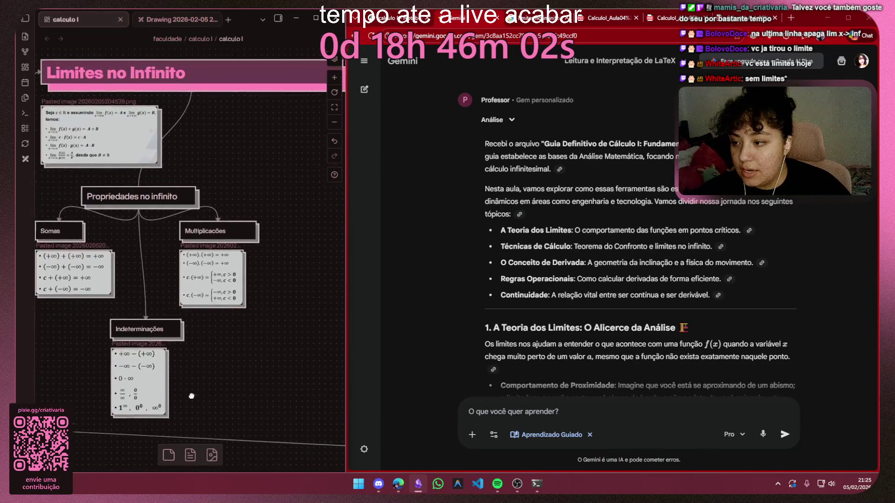
pyautogui.scroll(2, 294, 300)
# Paste into the calculo I canvas (arrives as clipboard text), deselect it and return to the drawing
pyautogui.hotkey('ctrl', 'v')
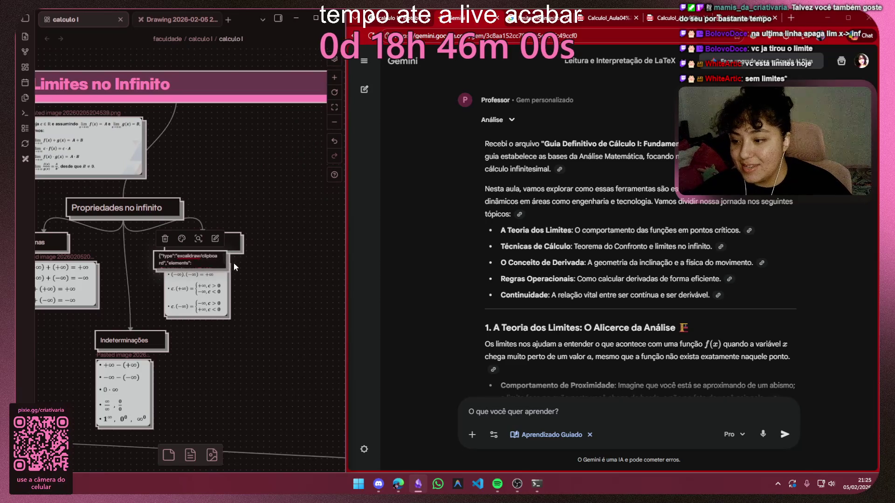
pyautogui.click(302, 278)
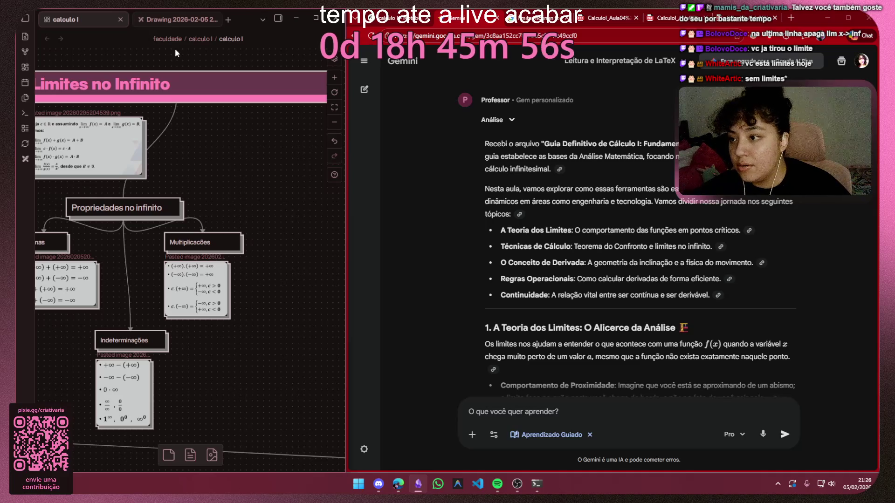
pyautogui.click(175, 20)
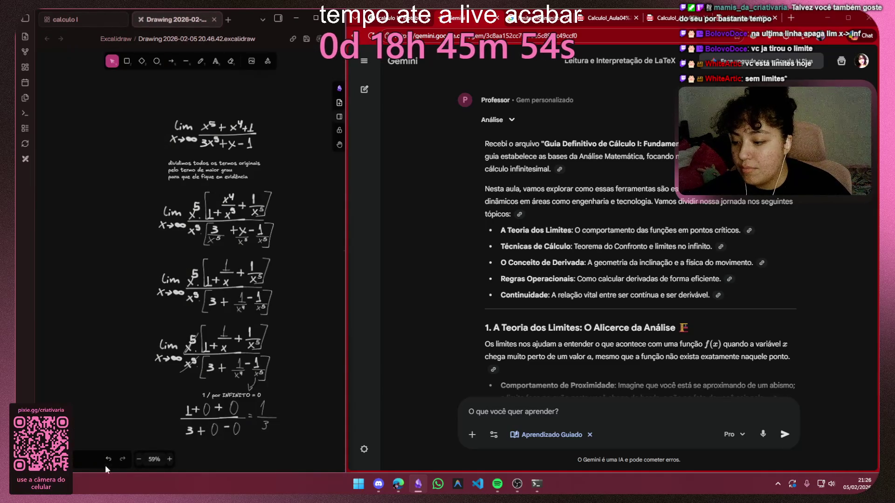
# Frame the whole derivation in the Excalidraw view before exporting
pyautogui.click(52, 459)
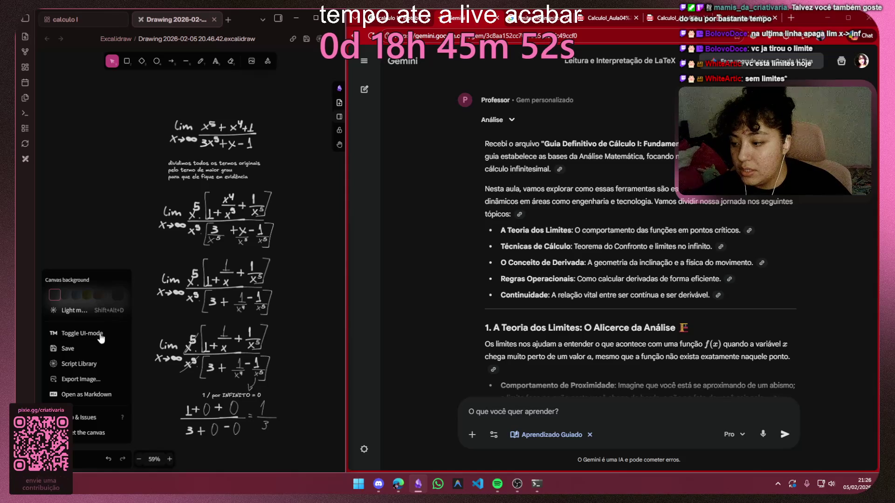
pyautogui.click(68, 347)
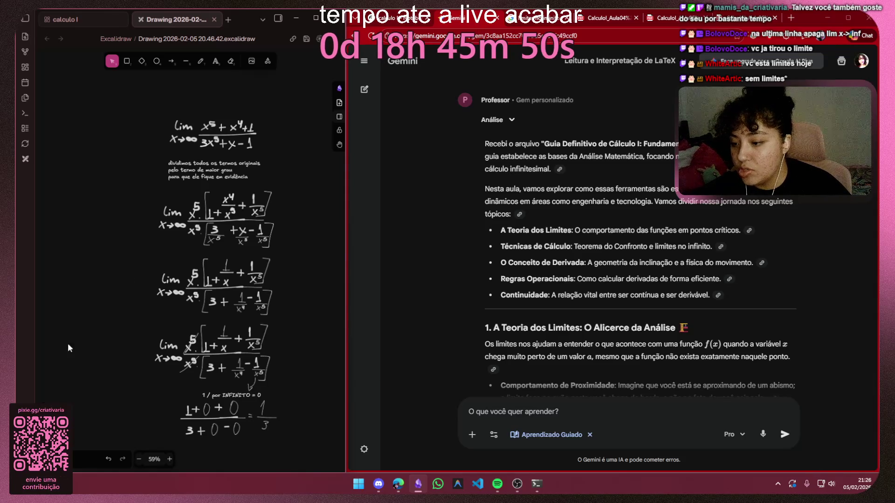
pyautogui.moveTo(256, 252)
pyautogui.mouseDown()
pyautogui.moveTo(246, 242)
pyautogui.moveTo(240, 279)
pyautogui.mouseUp()
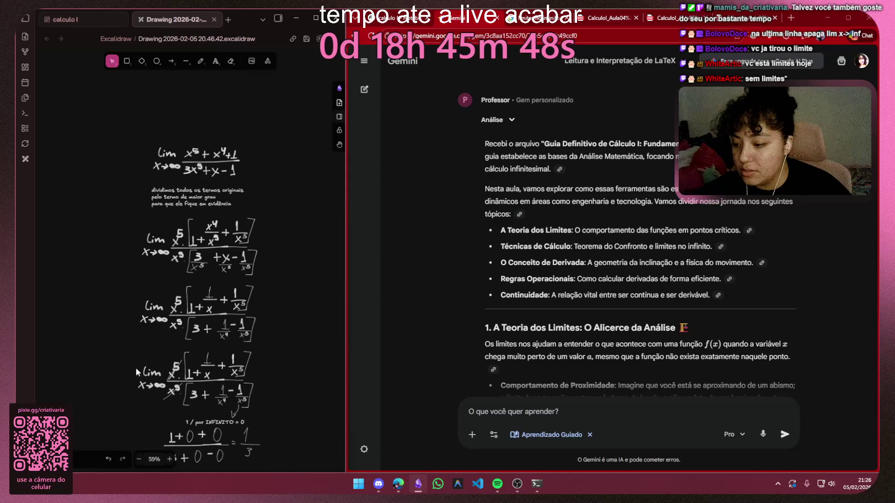
pyautogui.moveTo(131, 378); pyautogui.dragTo(126, 321)
# Export the derivation as PNG to clipboard and paste it into the calculo I canvas near the Limites no Infinito title
pyautogui.click(54, 459)
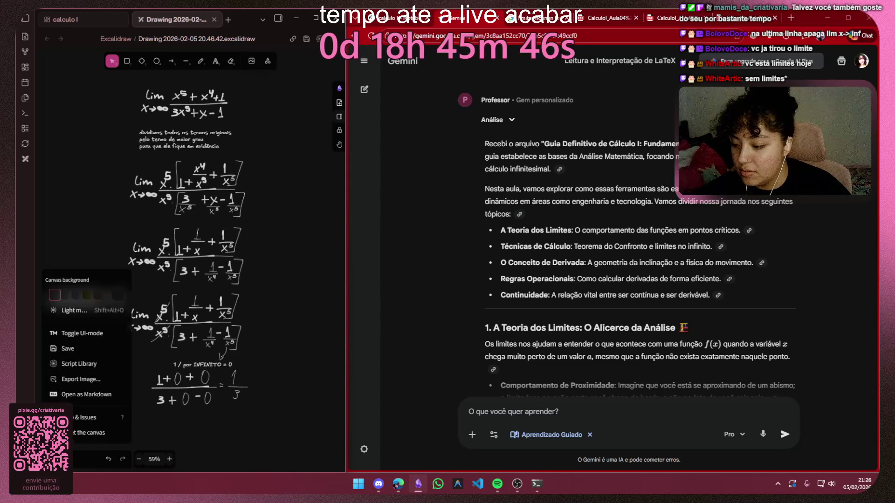
pyautogui.click(80, 378)
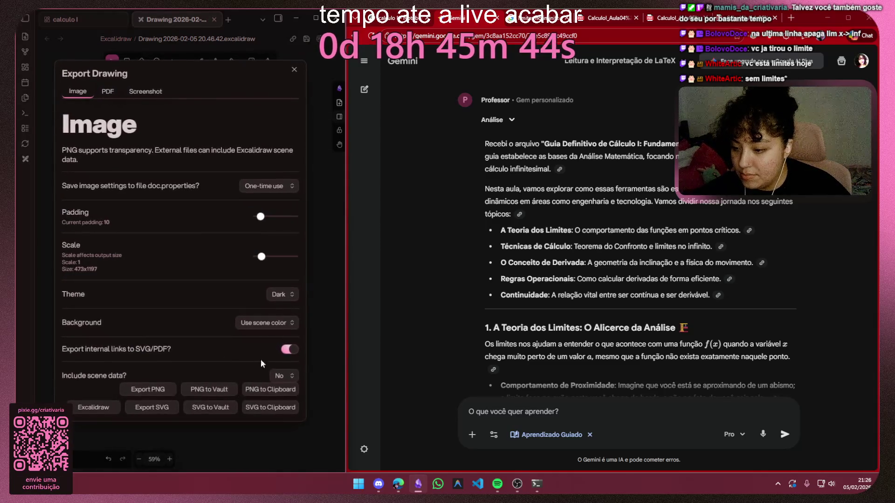
pyautogui.click(256, 390)
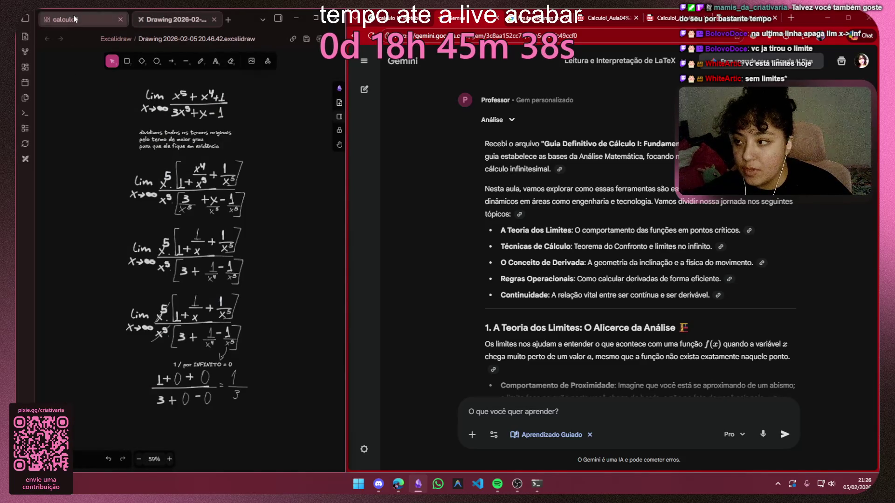
pyautogui.click(73, 19)
pyautogui.hotkey('ctrl', 'v')
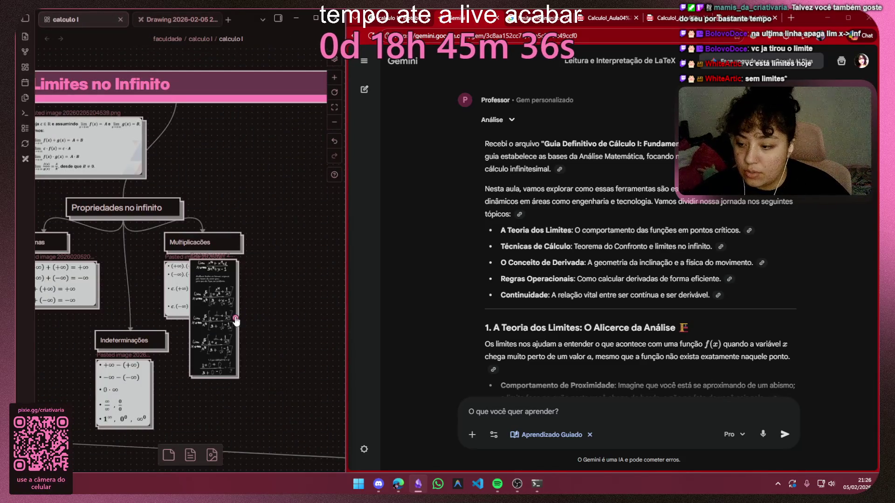
pyautogui.moveTo(215, 325); pyautogui.dragTo(228, 176)
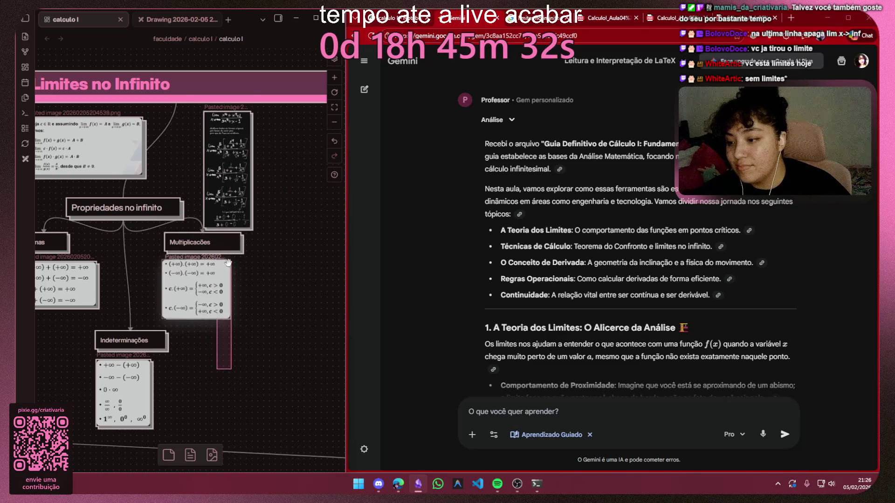
# Rearrange the Multiplicações group, derivation image and limit properties image under the Limites no Infinito title
pyautogui.moveTo(203, 259)
pyautogui.mouseDown()
pyautogui.moveTo(227, 287)
pyautogui.moveTo(225, 275)
pyautogui.mouseUp()
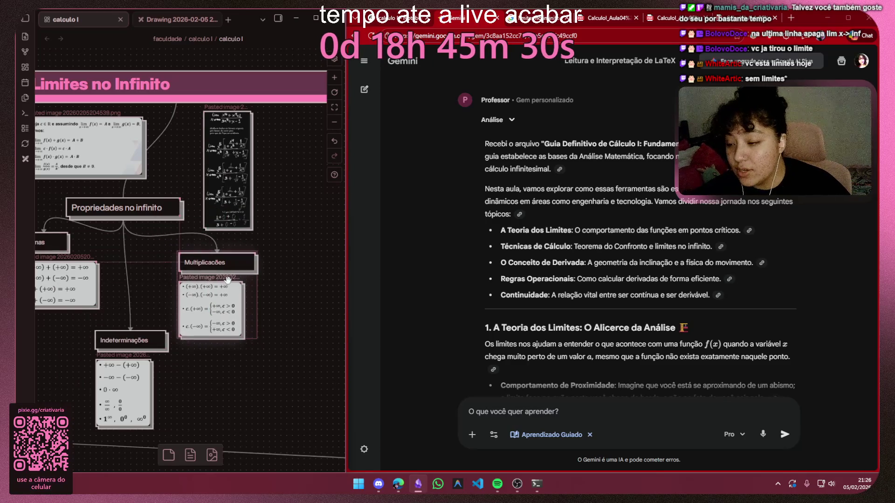
pyautogui.click(234, 174)
pyautogui.moveTo(235, 175); pyautogui.dragTo(264, 180)
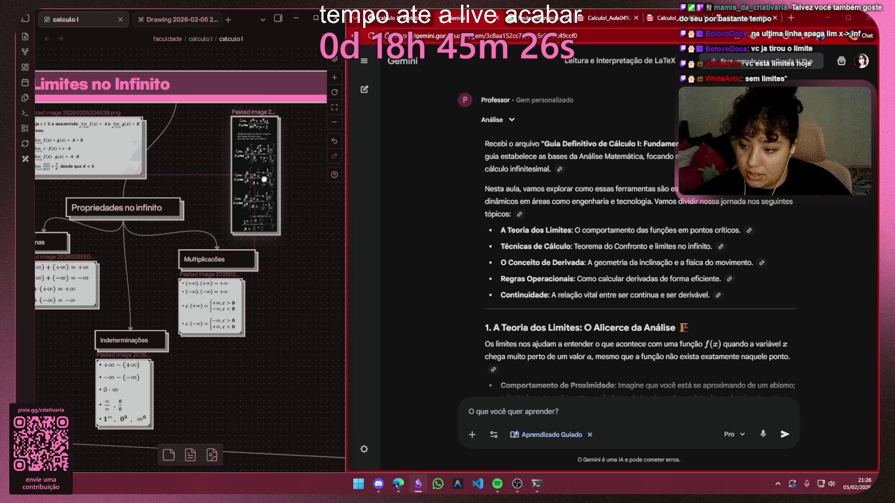
pyautogui.moveTo(191, 208); pyautogui.dragTo(234, 253)
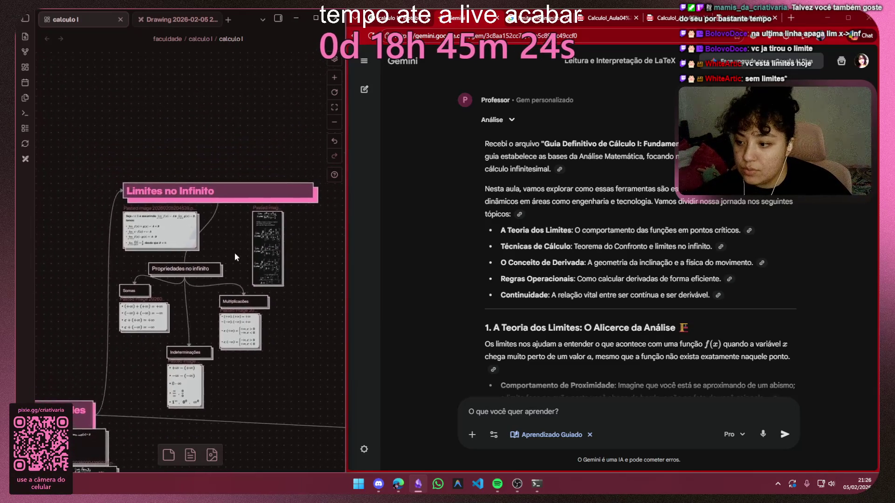
pyautogui.scroll(2, 177, 235)
pyautogui.moveTo(177, 235); pyautogui.dragTo(228, 231)
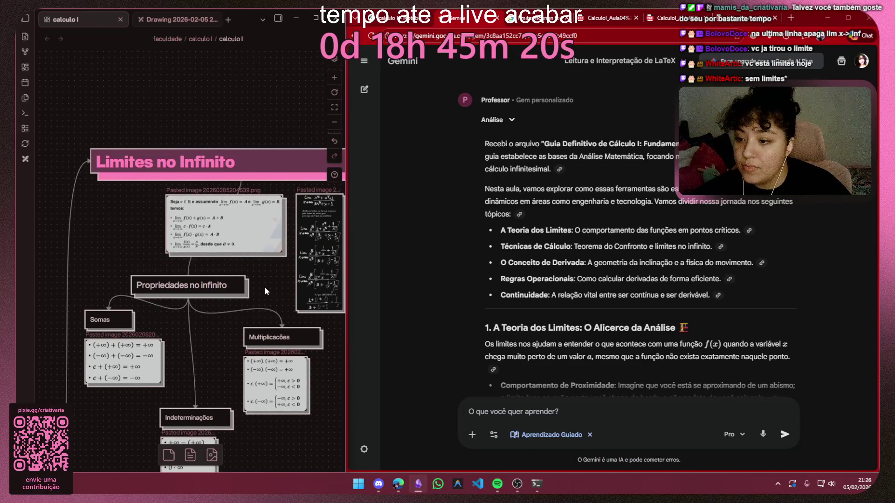
pyautogui.scroll(-3, 264, 287)
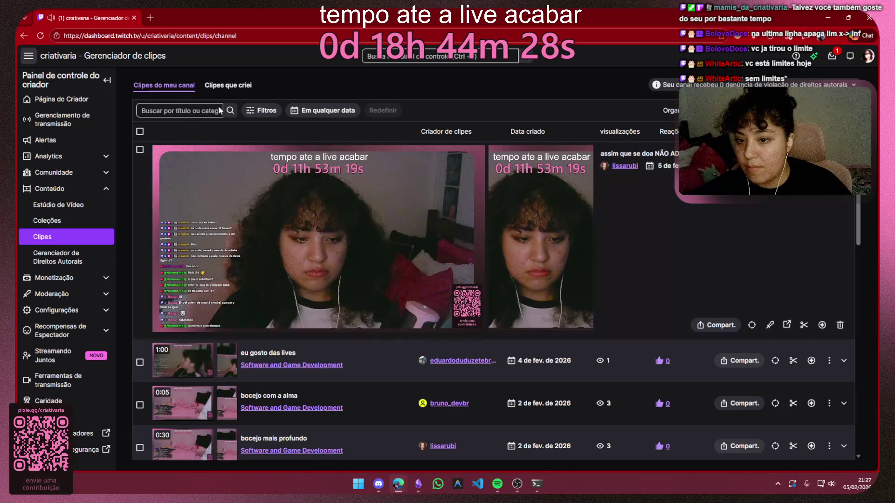
# Collapse the expanded clip row and launch the newest clip's page in a new tab
pyautogui.click(637, 153)
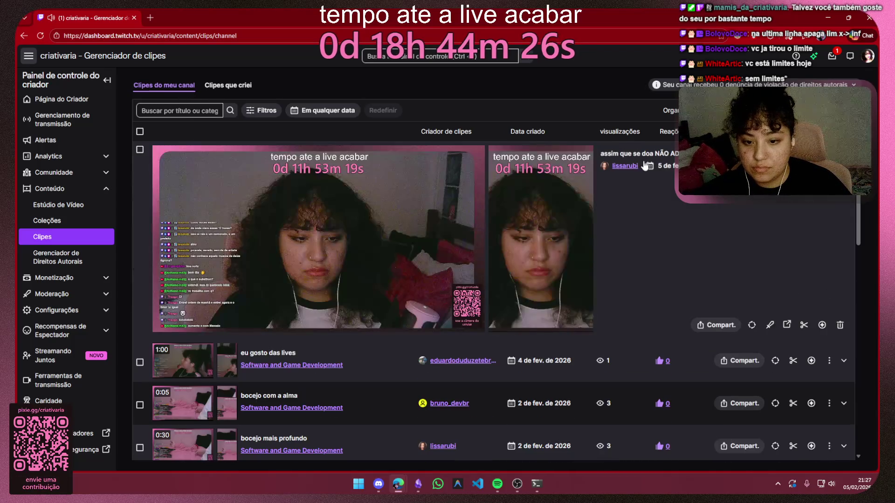
pyautogui.click(789, 326)
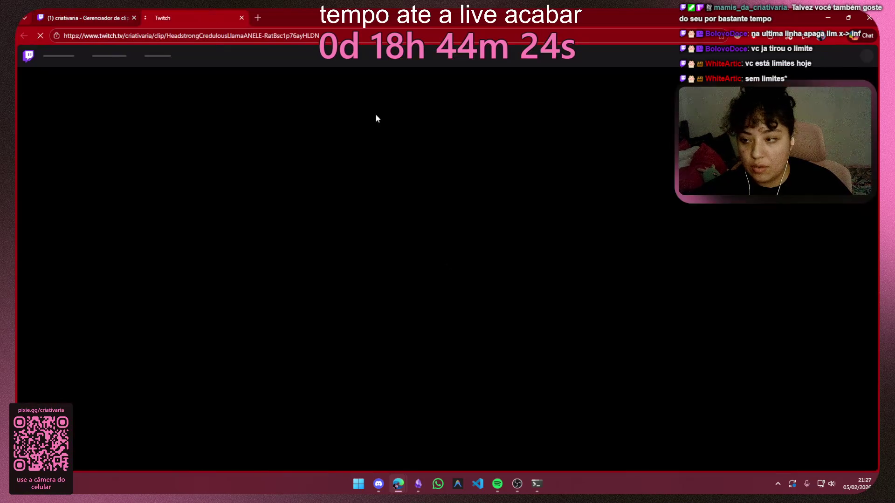
# Close the clip manager, play the clip at 20% volume and pause it
pyautogui.click(133, 17)
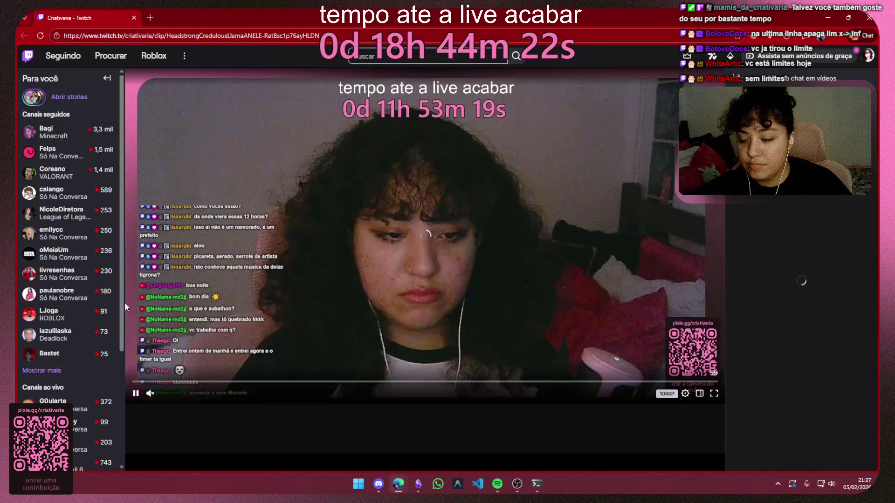
pyautogui.moveTo(160, 393); pyautogui.dragTo(170, 395)
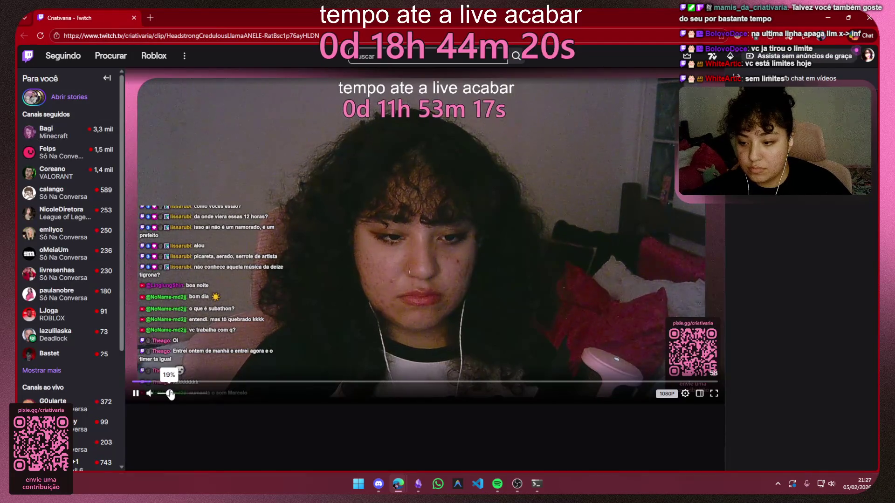
pyautogui.scroll(-4, 170, 395)
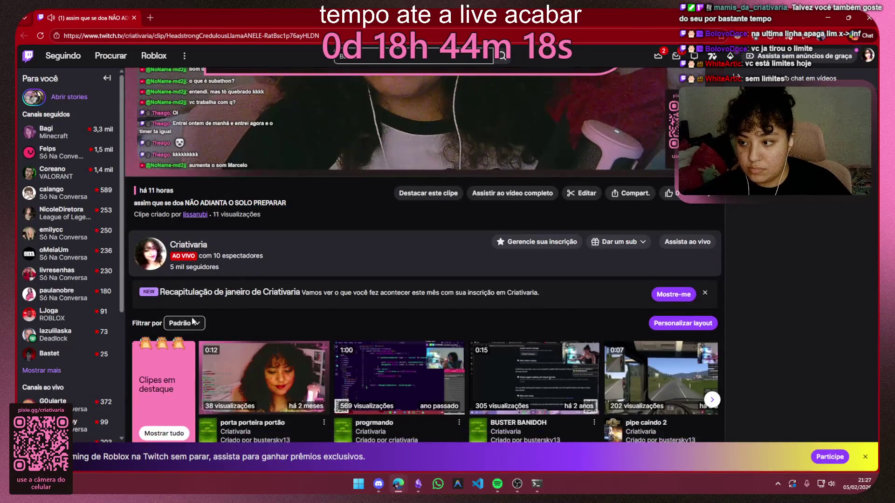
pyautogui.scroll(2, 170, 350)
pyautogui.scroll(4, 420, 280)
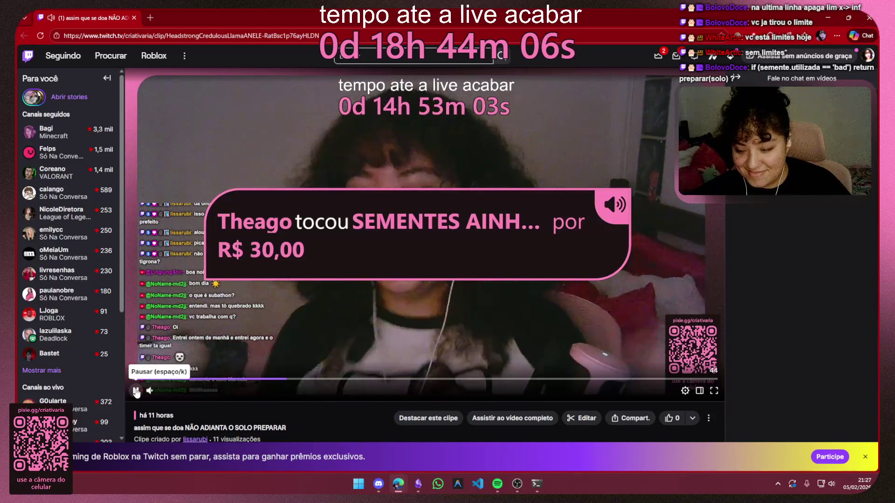
pyautogui.click(135, 391)
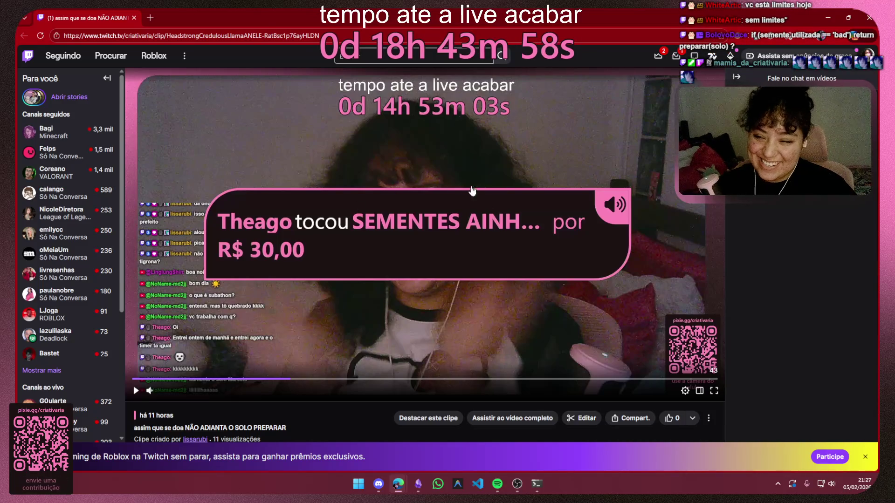
# Select the clip's URL in the address bar, then minimize the browser to reveal the notes
pyautogui.click(337, 35)
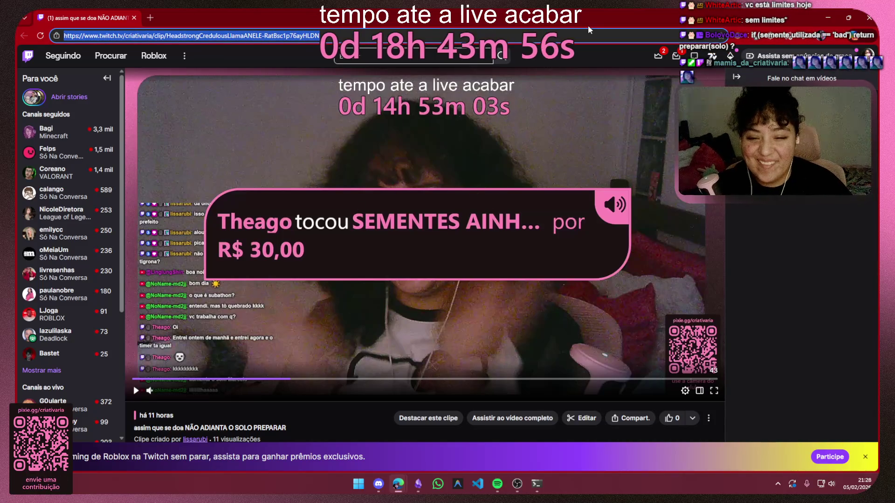
pyautogui.click(867, 18)
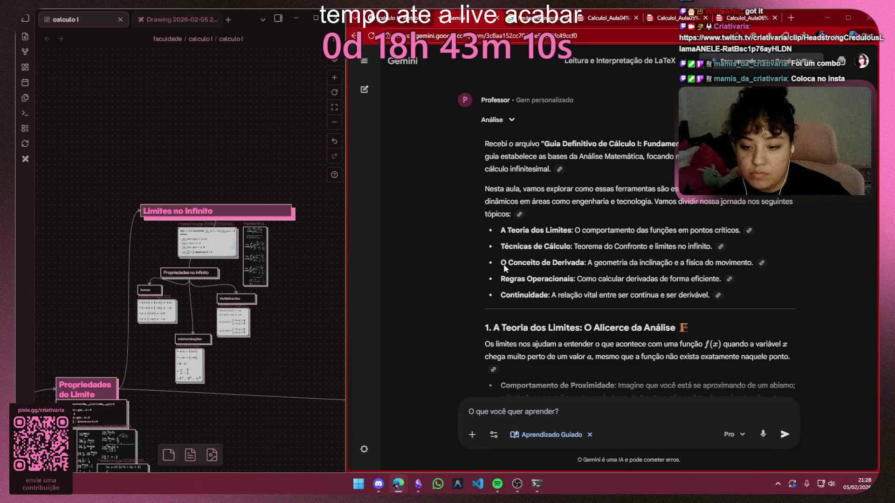
pyautogui.moveTo(255, 257); pyautogui.dragTo(238, 223)
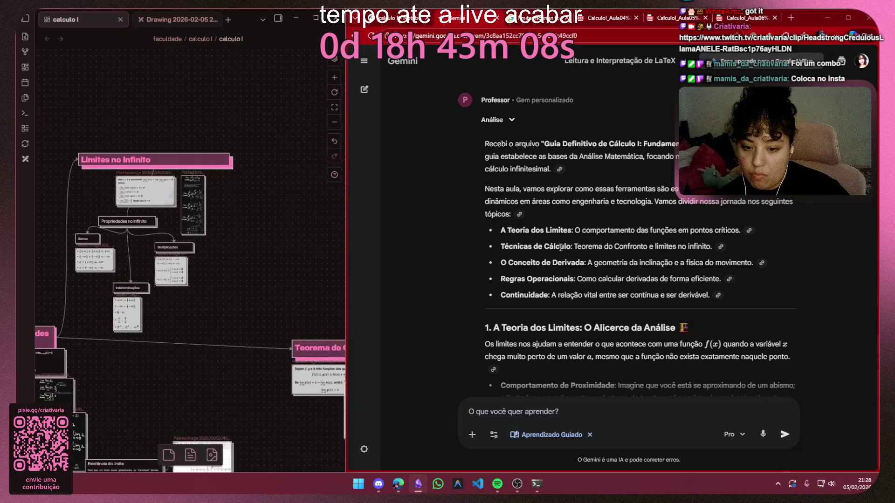
pyautogui.scroll(-2, 636, 225)
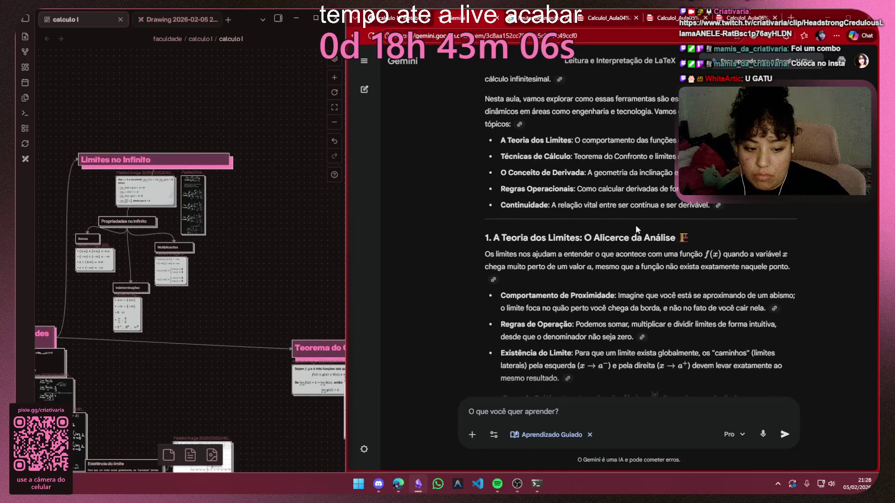
pyautogui.scroll(-2, 636, 224)
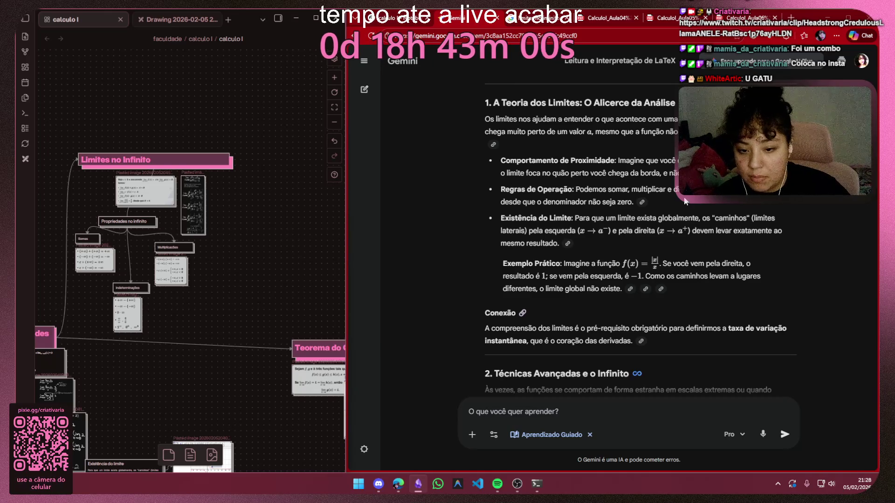
pyautogui.scroll(4, 688, 217)
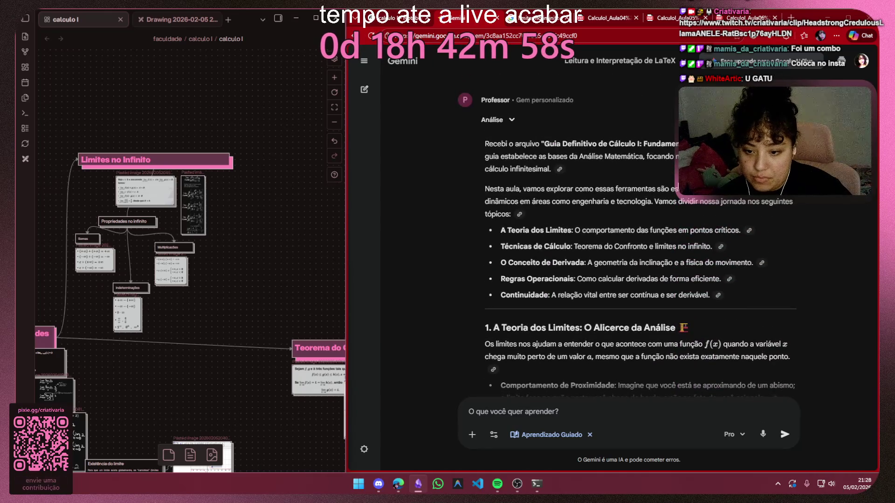
pyautogui.scroll(-4, 626, 277)
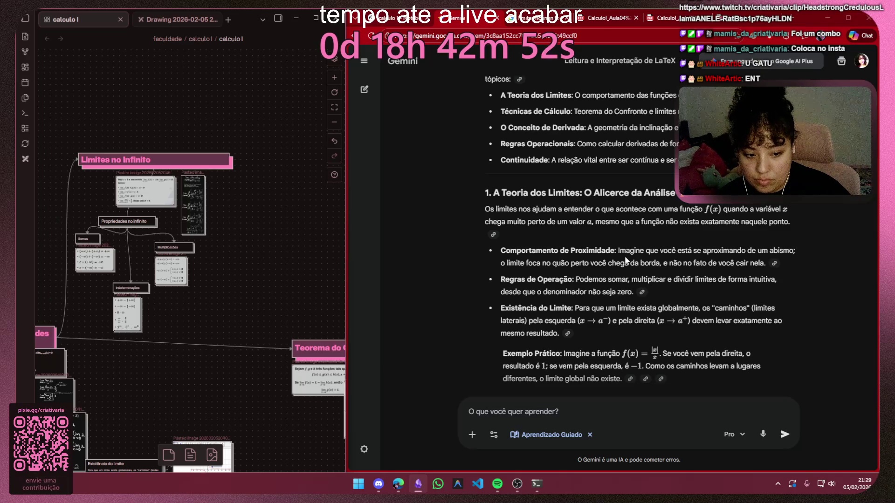
pyautogui.scroll(-2, 627, 260)
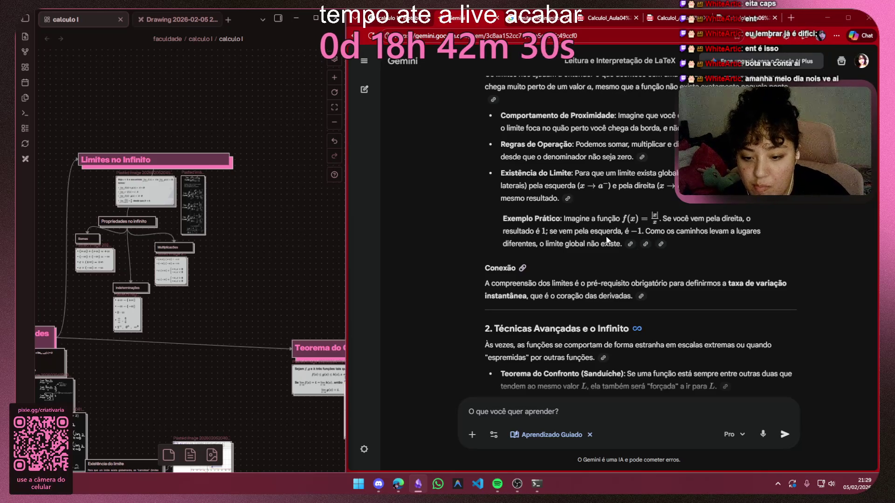
pyautogui.scroll(-4, 706, 264)
pyautogui.scroll(-1, 707, 262)
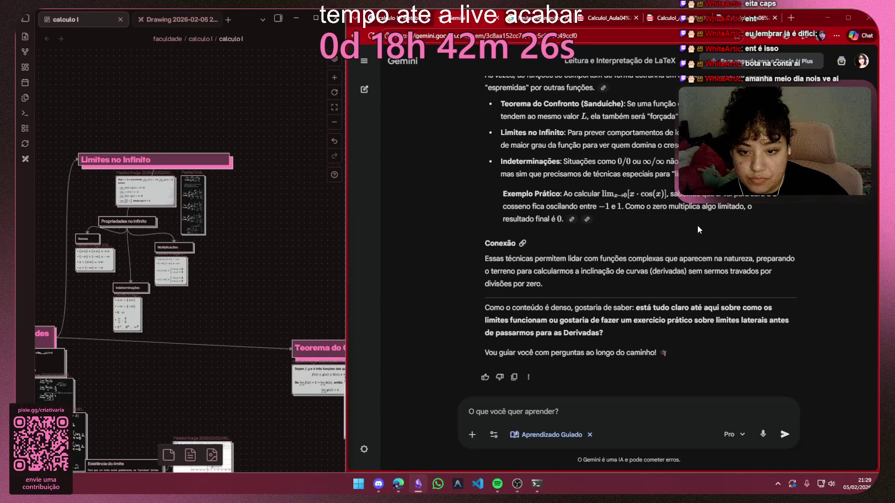
pyautogui.scroll(1, 697, 226)
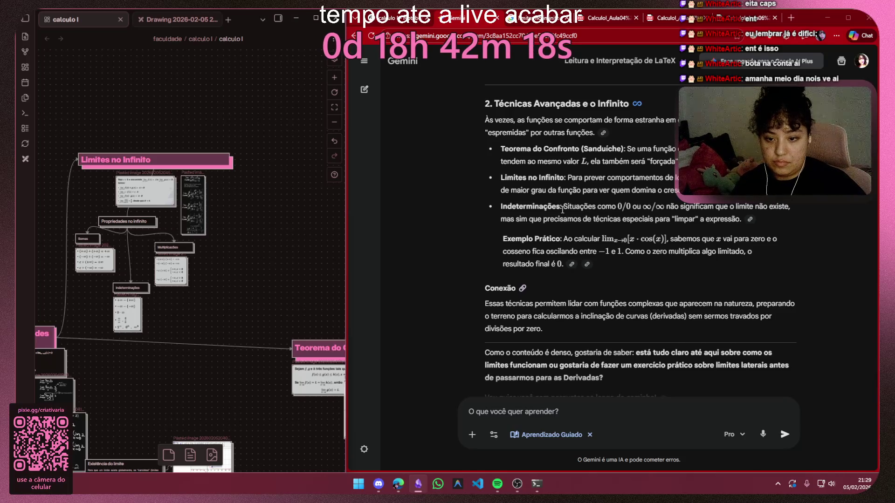
pyautogui.scroll(-2, 537, 255)
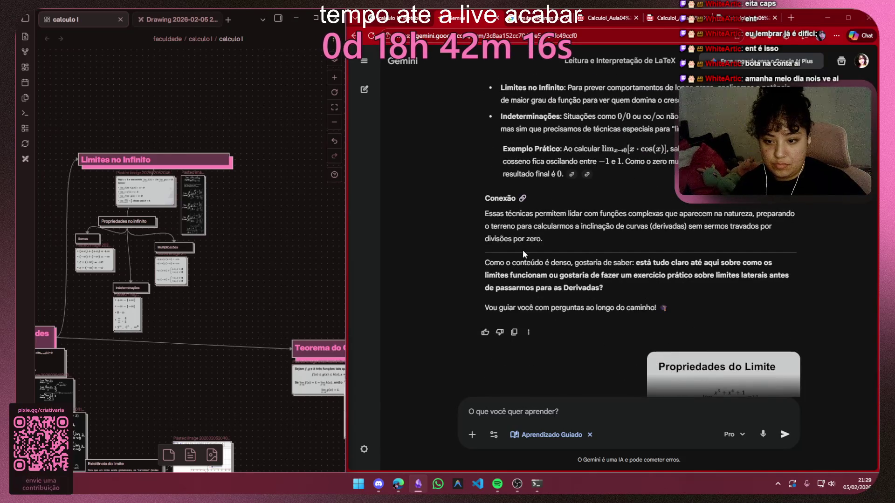
pyautogui.scroll(-1, 522, 250)
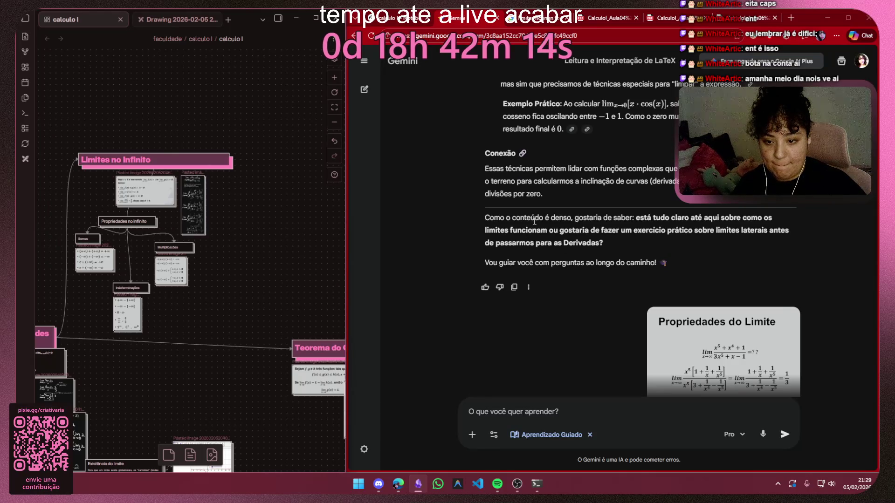
# Select the lesson's closing paragraph beginning 'Como o conteúdo é denso...'
pyautogui.moveTo(604, 242); pyautogui.dragTo(482, 218)
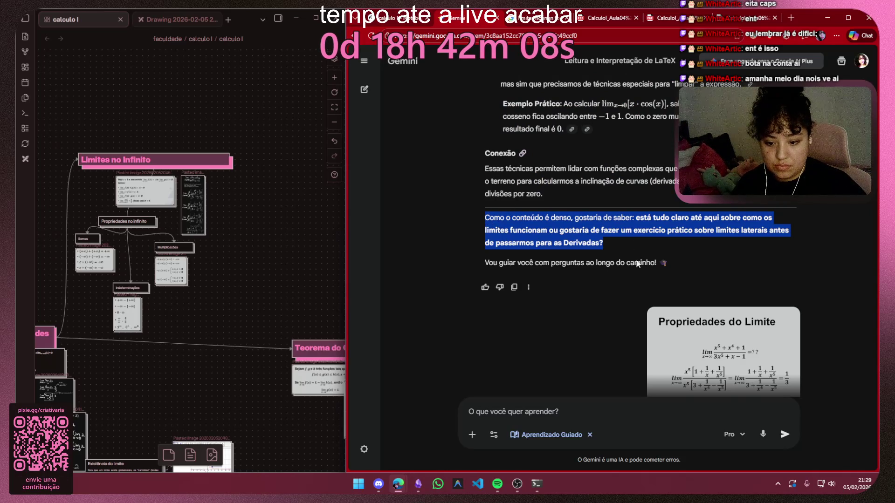
# Send Gemini the reply 'está tudo claro! podemos seguir aos proximos tópicos?'
pyautogui.click(647, 409)
pyautogui.write('está')
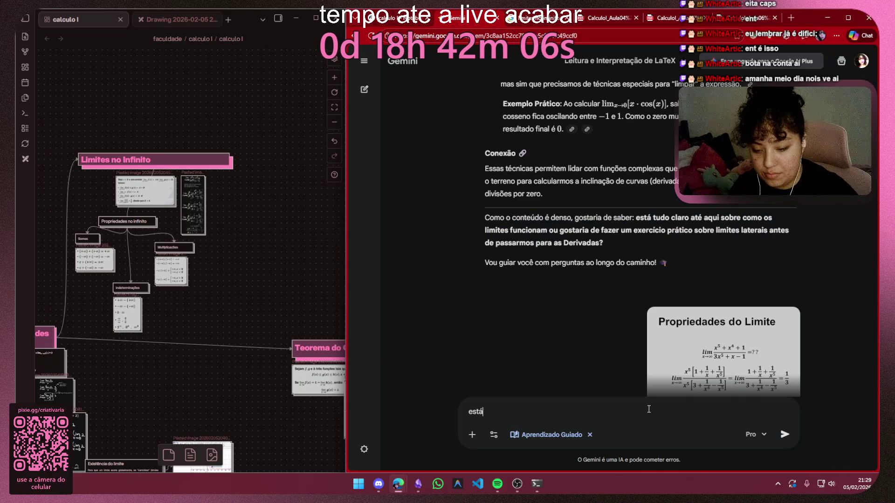
pyautogui.write(' tudo claro')
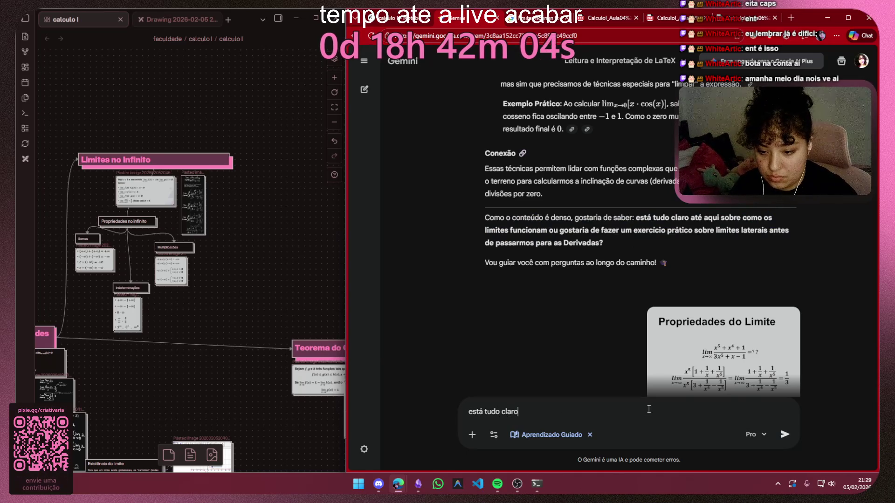
pyautogui.write('! podemos s')
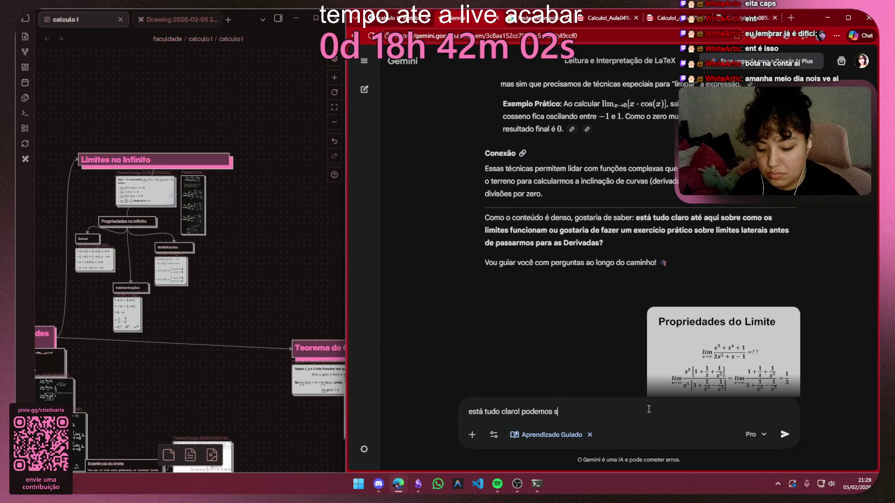
pyautogui.write('eguir aos çr')
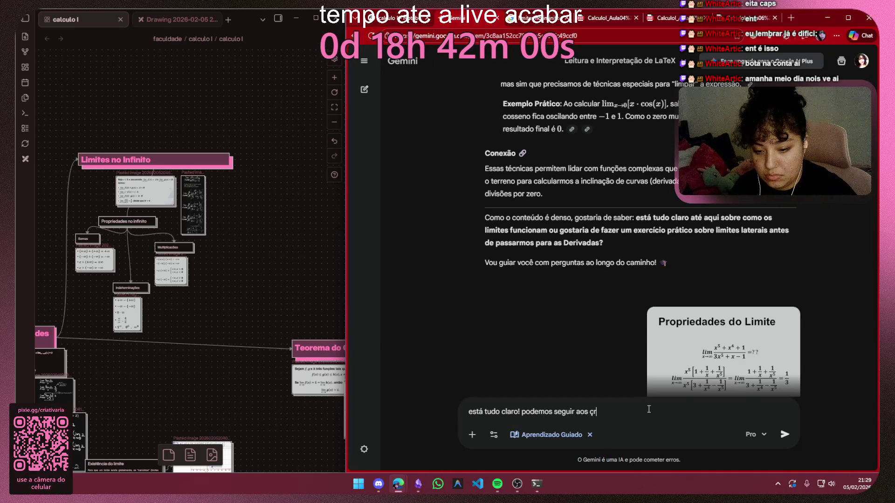
pyautogui.press('BackSpace')
pyautogui.press('BackSpace')
pyautogui.write('proxi')
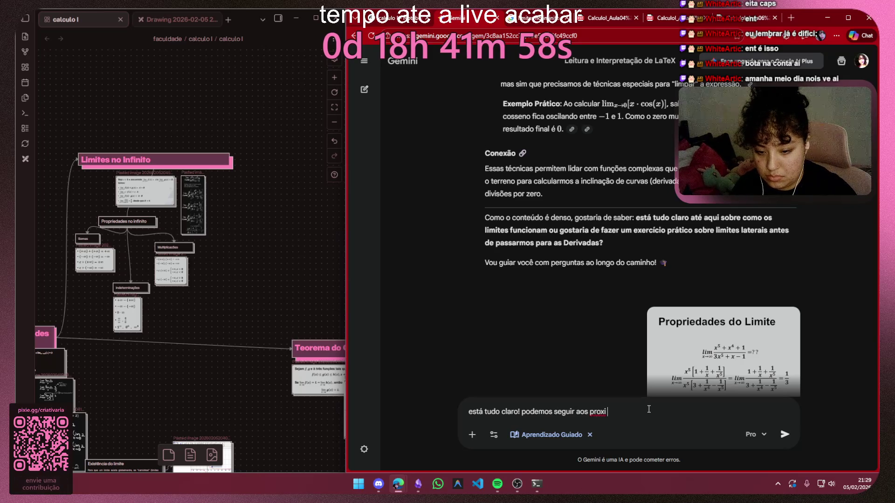
pyautogui.write('mos tó')
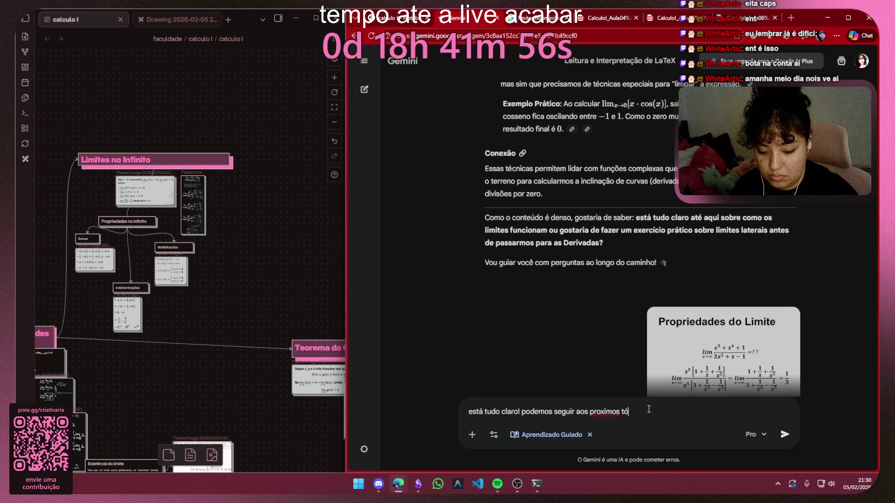
pyautogui.write('cos?')
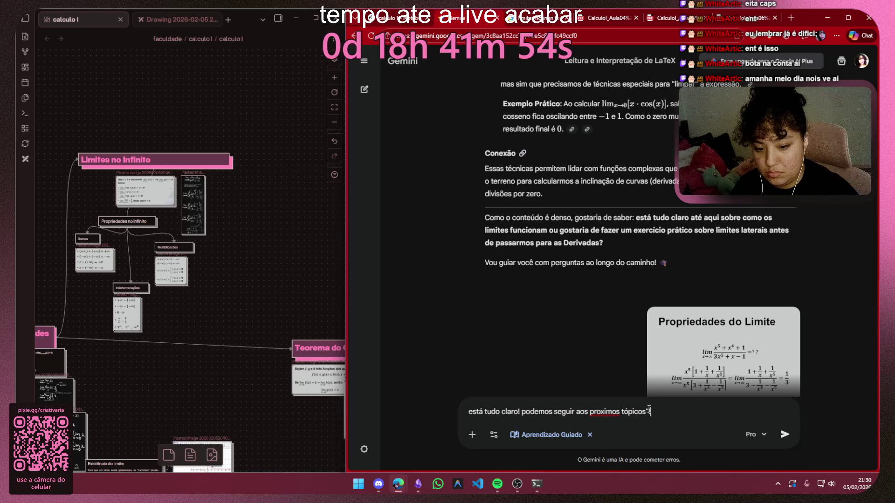
pyautogui.press('Return')
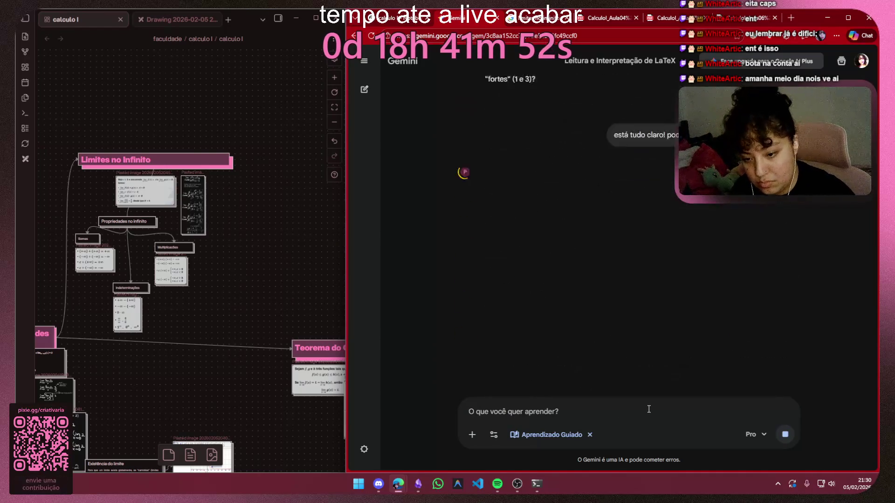
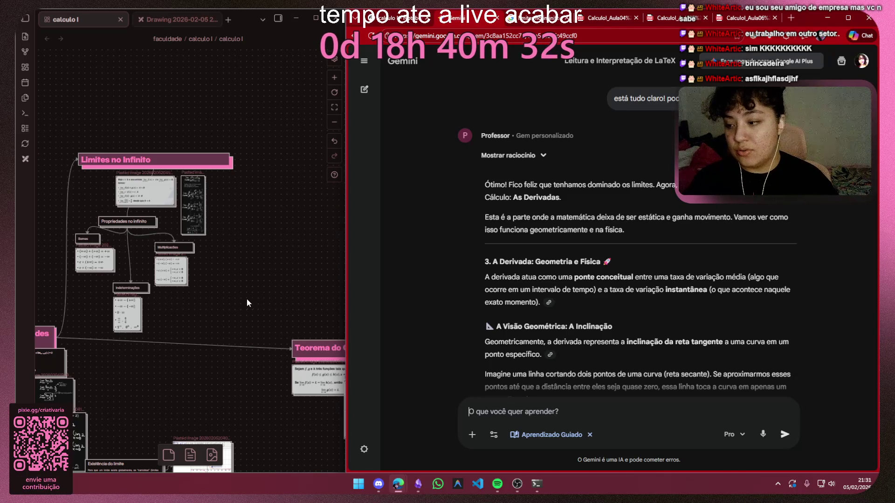
pyautogui.scroll(4, 241, 206)
# Drag the Teorema do Confronto / Sanduíche group left beside the Limites no Infinito nodes
pyautogui.moveTo(303, 261); pyautogui.dragTo(137, 381)
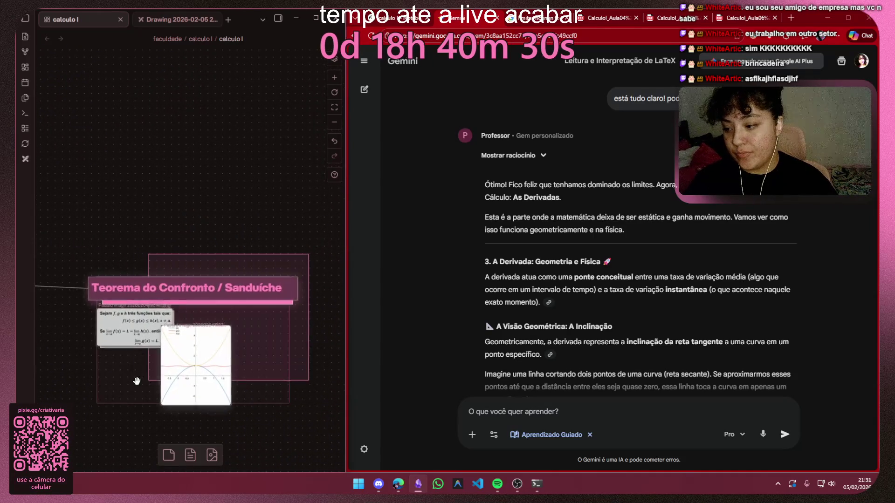
pyautogui.scroll(-5, 138, 381)
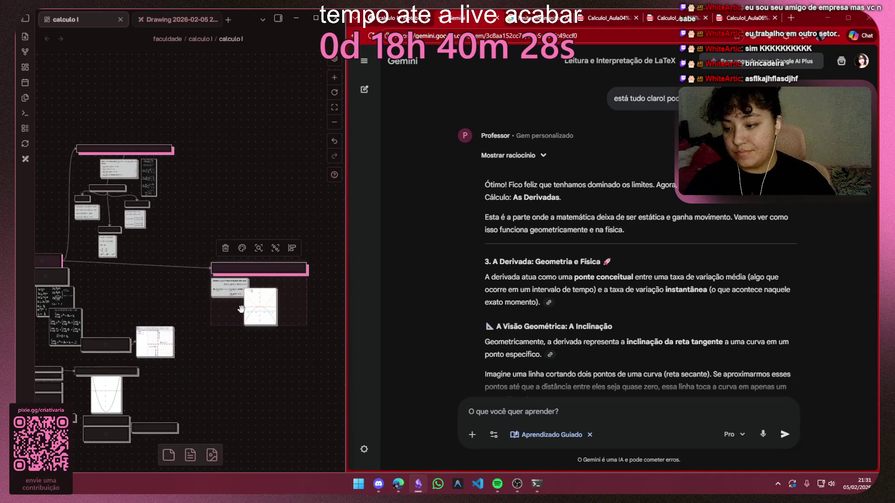
pyautogui.moveTo(241, 309); pyautogui.dragTo(170, 273)
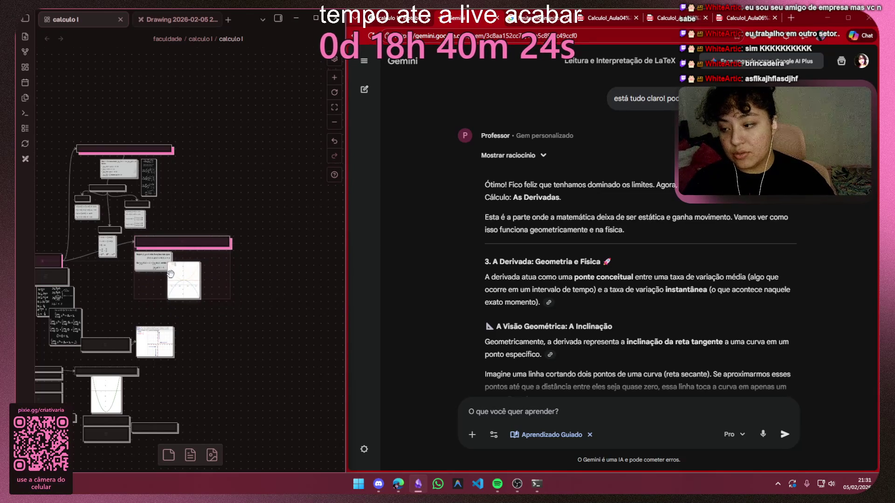
pyautogui.moveTo(171, 273); pyautogui.dragTo(173, 276)
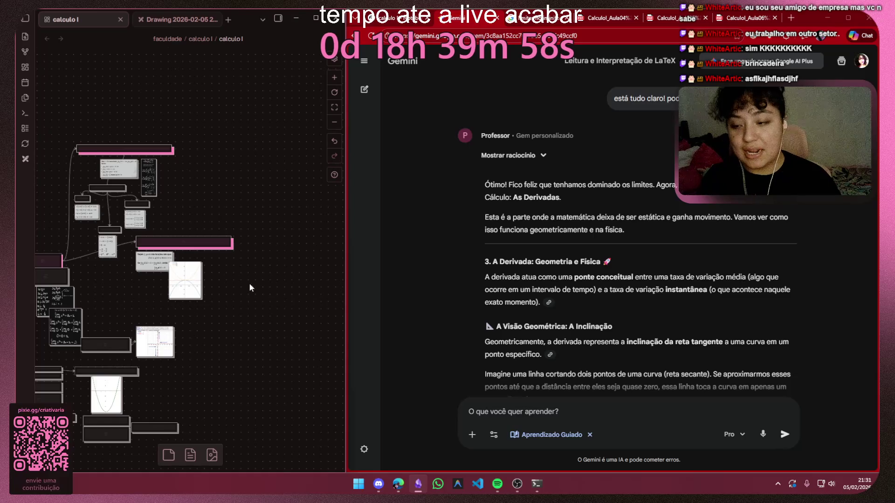
pyautogui.scroll(5, 245, 250)
pyautogui.scroll(-5, 204, 255)
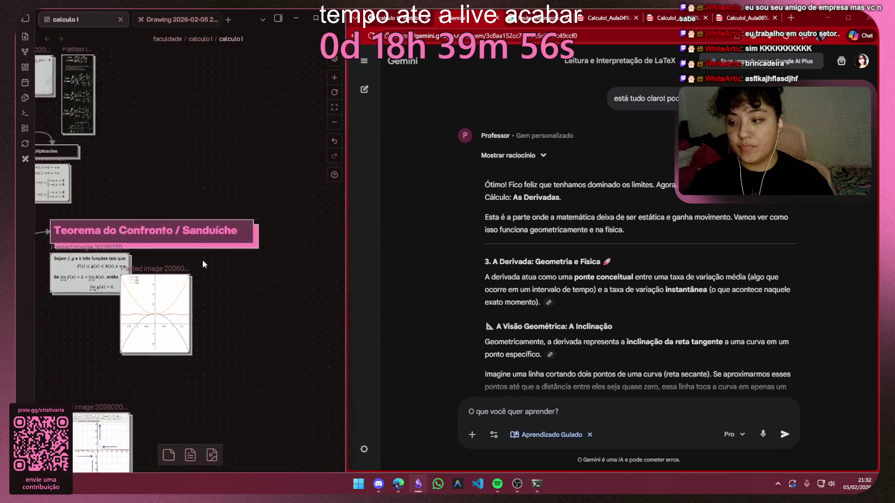
pyautogui.scroll(-3, 176, 280)
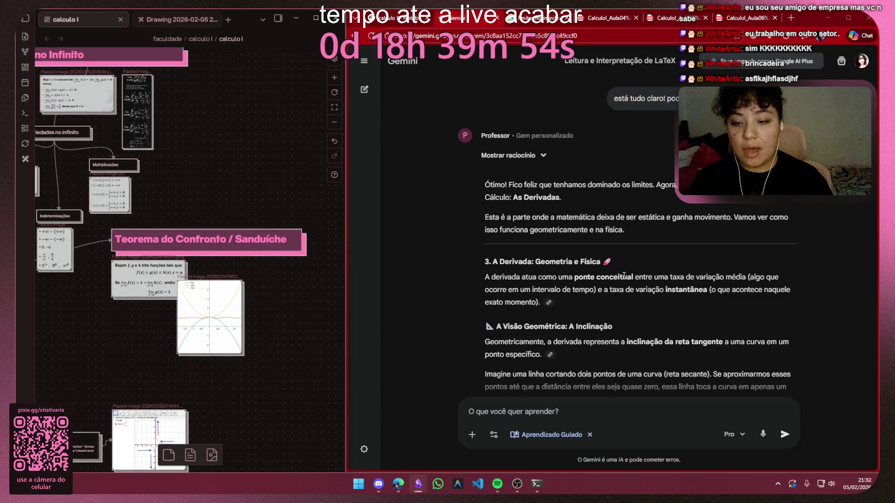
pyautogui.scroll(-3, 626, 278)
pyautogui.scroll(-3, 625, 278)
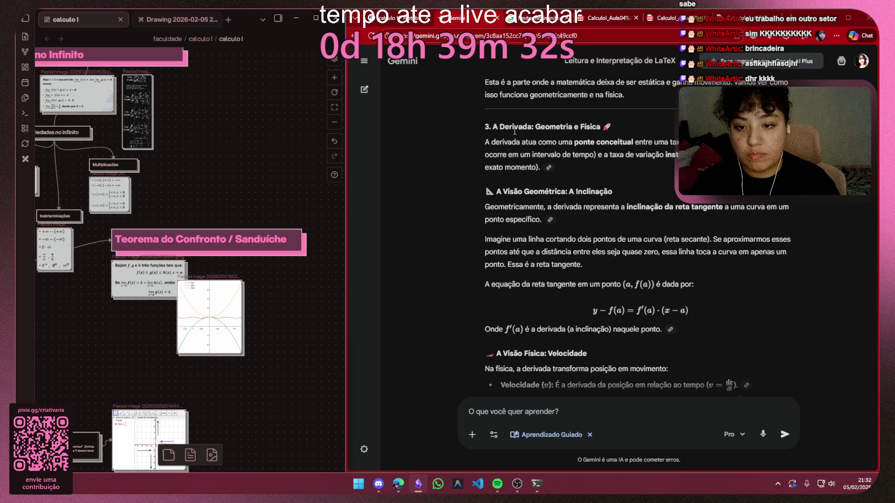
pyautogui.scroll(5, 562, 220)
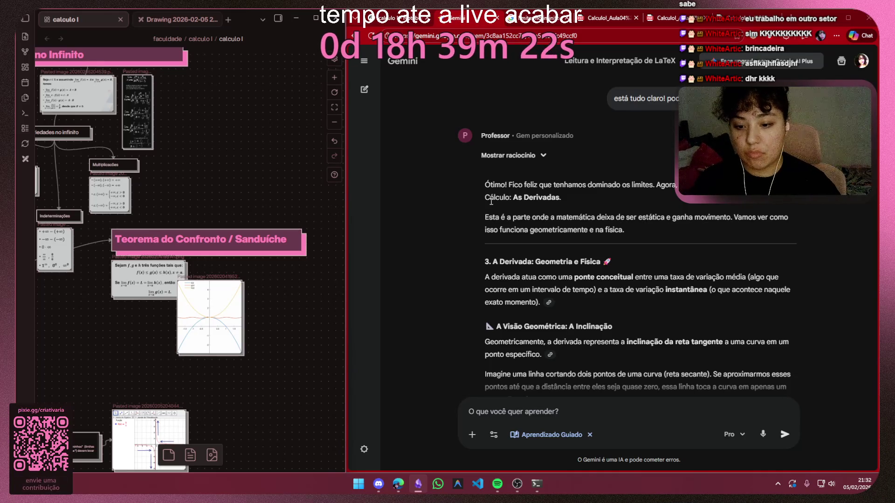
pyautogui.scroll(-3, 209, 210)
pyautogui.scroll(2, 175, 210)
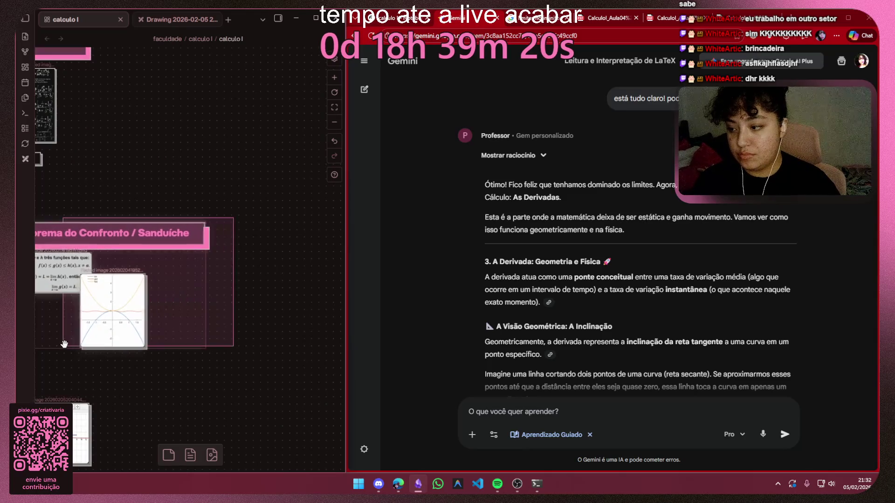
pyautogui.scroll(5, 598, 259)
pyautogui.scroll(5, 725, 273)
pyautogui.scroll(3, 726, 274)
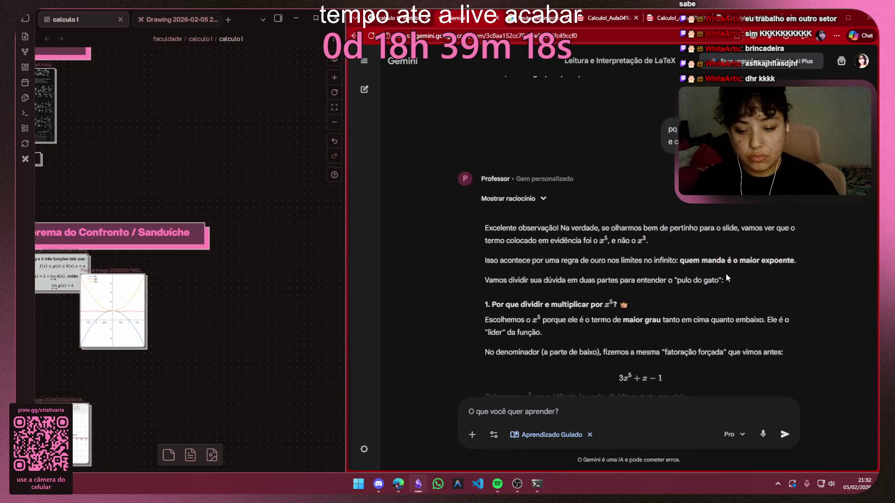
pyautogui.scroll(5, 725, 274)
pyautogui.scroll(5, 725, 273)
pyautogui.scroll(5, 727, 273)
pyautogui.scroll(4, 729, 271)
pyautogui.scroll(5, 730, 271)
pyautogui.scroll(4, 722, 272)
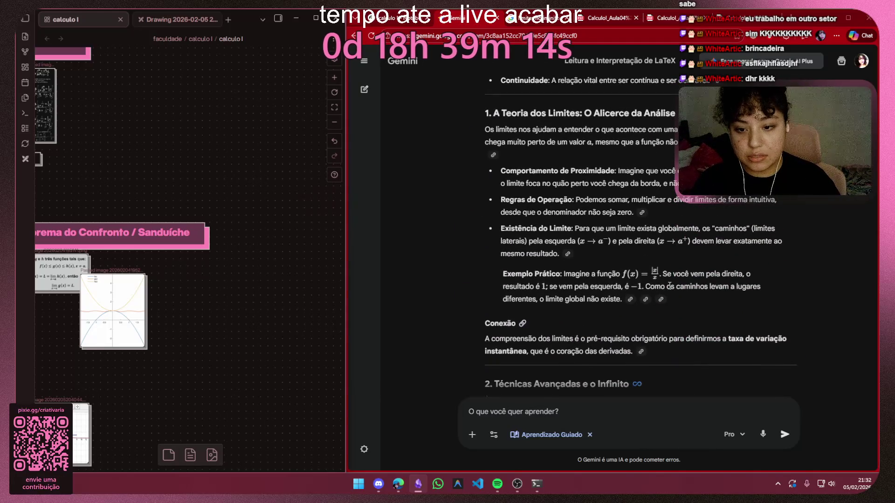
pyautogui.scroll(8, 550, 222)
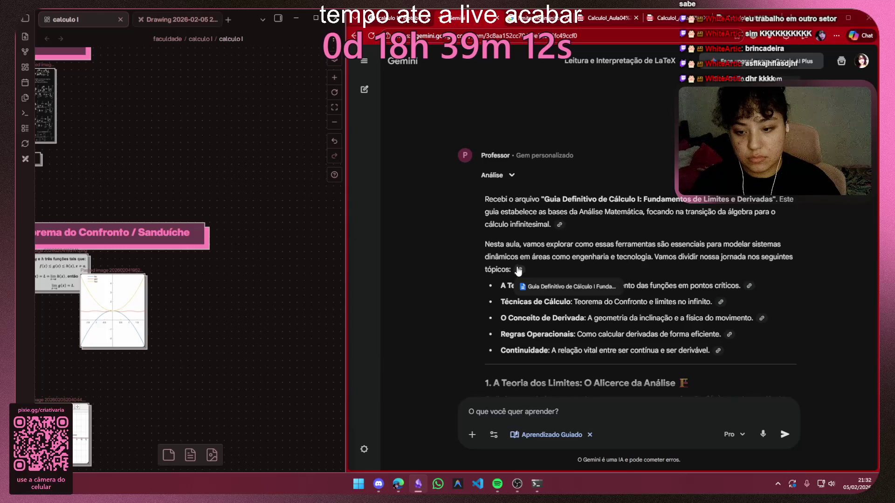
pyautogui.scroll(-3, 516, 271)
pyautogui.scroll(-3, 531, 202)
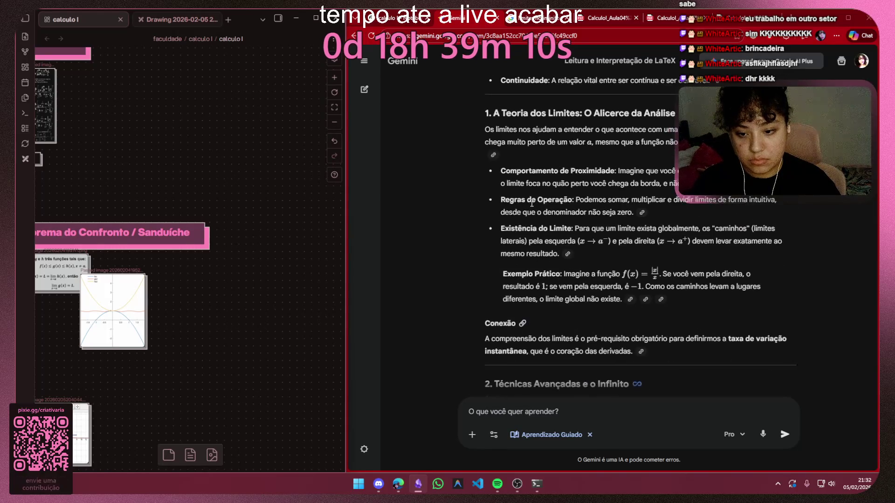
pyautogui.scroll(-3, 540, 252)
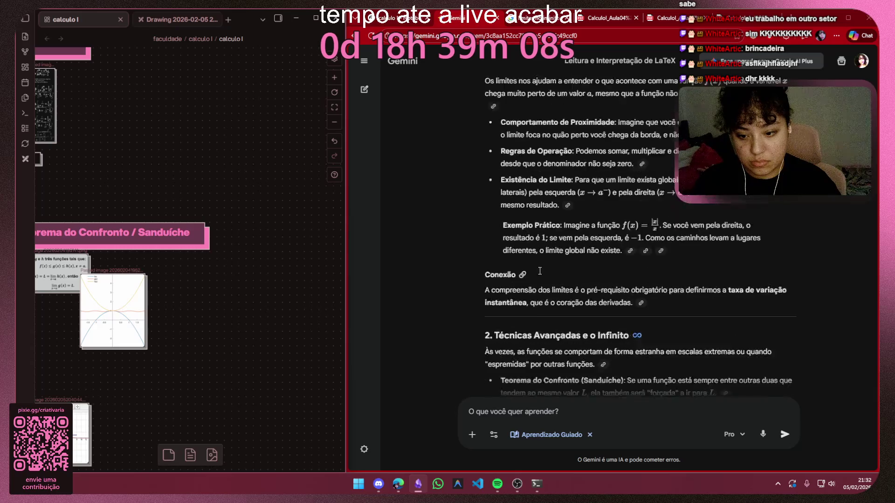
pyautogui.scroll(-3, 541, 269)
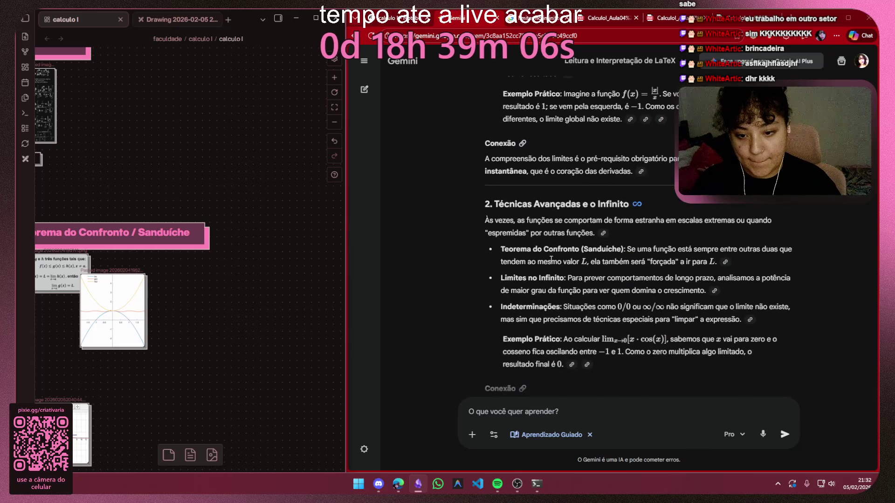
pyautogui.moveTo(633, 250); pyautogui.dragTo(718, 260)
pyautogui.click(699, 264)
pyautogui.scroll(-5, 657, 271)
pyautogui.scroll(-8, 655, 269)
pyautogui.scroll(-8, 655, 265)
pyautogui.scroll(-8, 681, 258)
pyautogui.scroll(-6, 682, 257)
pyautogui.scroll(-5, 681, 257)
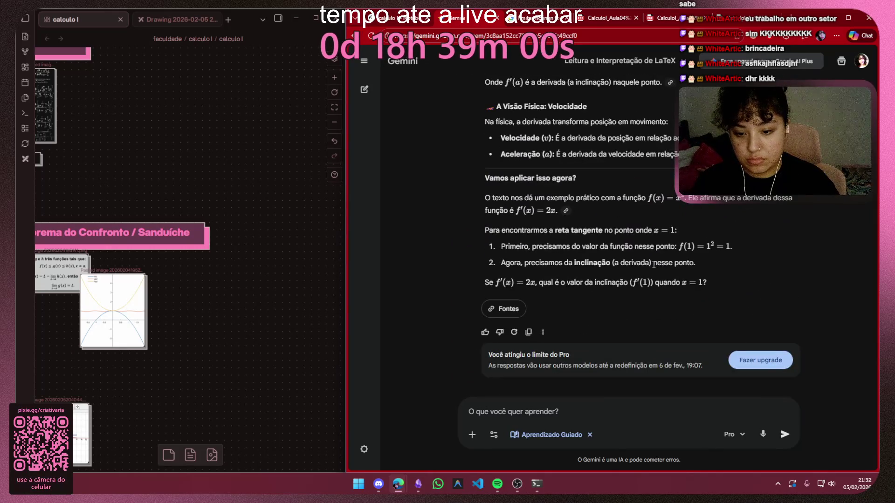
pyautogui.moveTo(549, 354); pyautogui.dragTo(700, 365)
# Change the Gemini chat model from the exhausted Pro to Raciocínio
pyautogui.click(624, 379)
pyautogui.scroll(4, 624, 379)
pyautogui.click(734, 434)
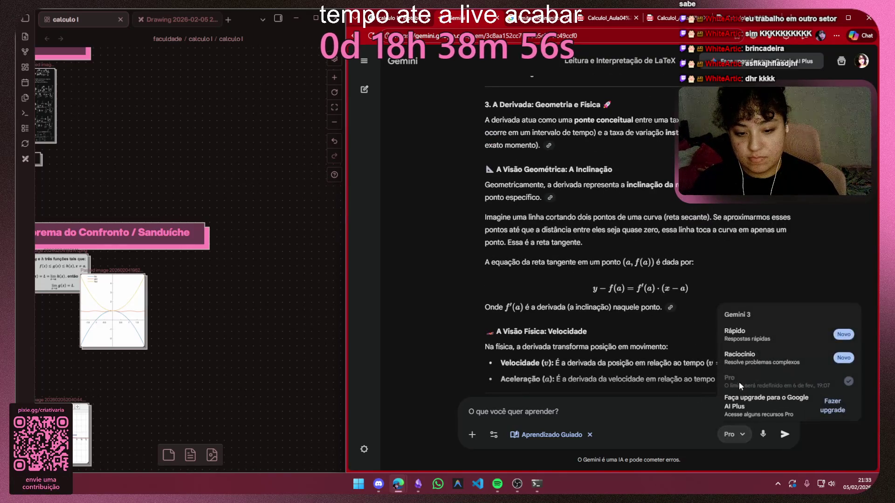
pyautogui.click(762, 357)
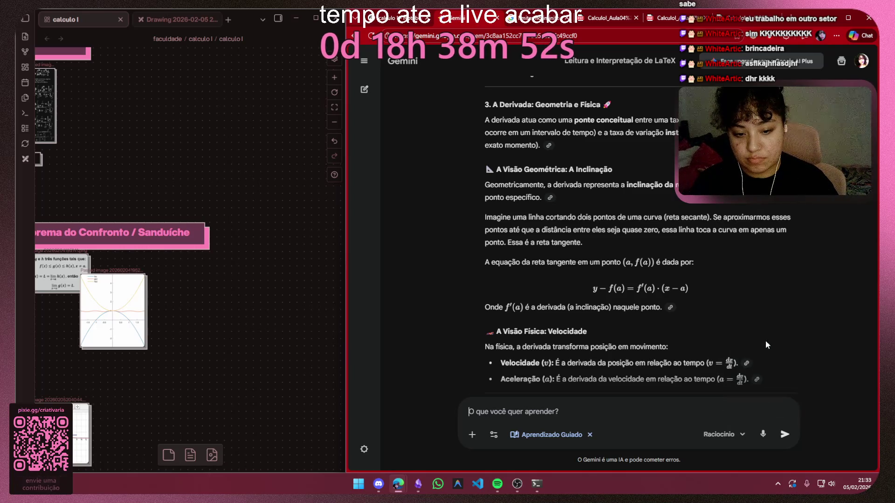
pyautogui.click(727, 434)
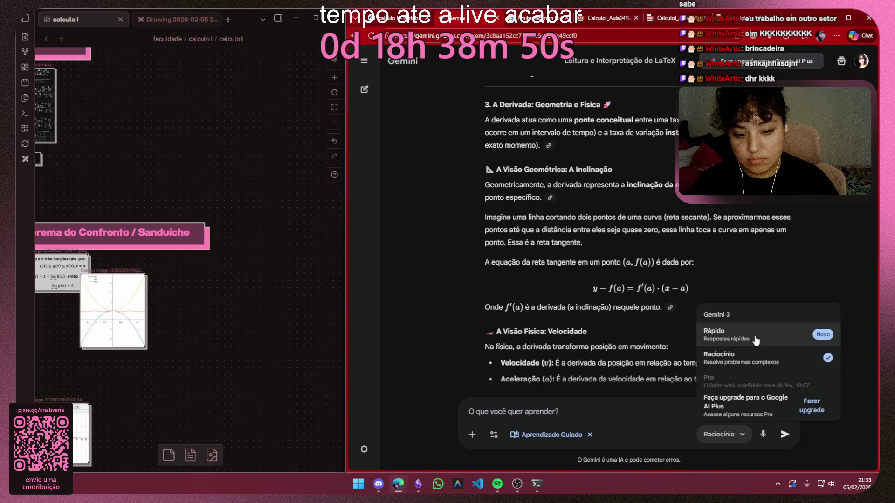
pyautogui.click(544, 261)
pyautogui.scroll(3, 553, 268)
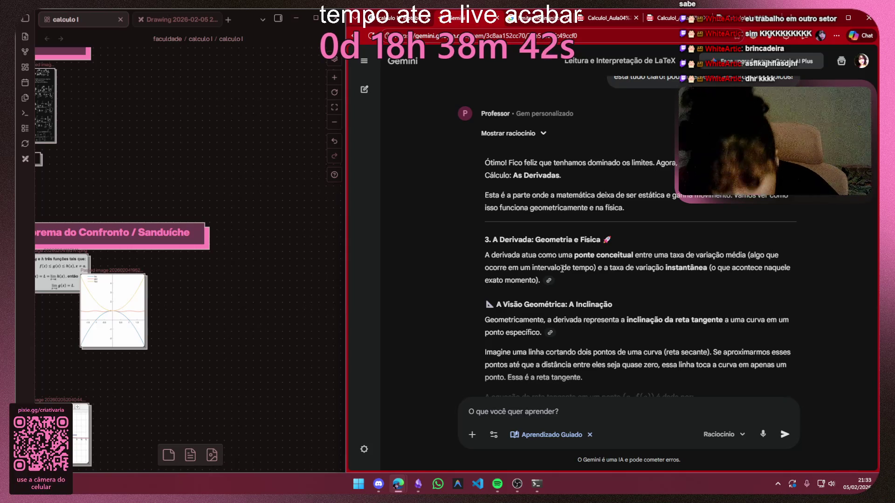
pyautogui.scroll(2, 561, 271)
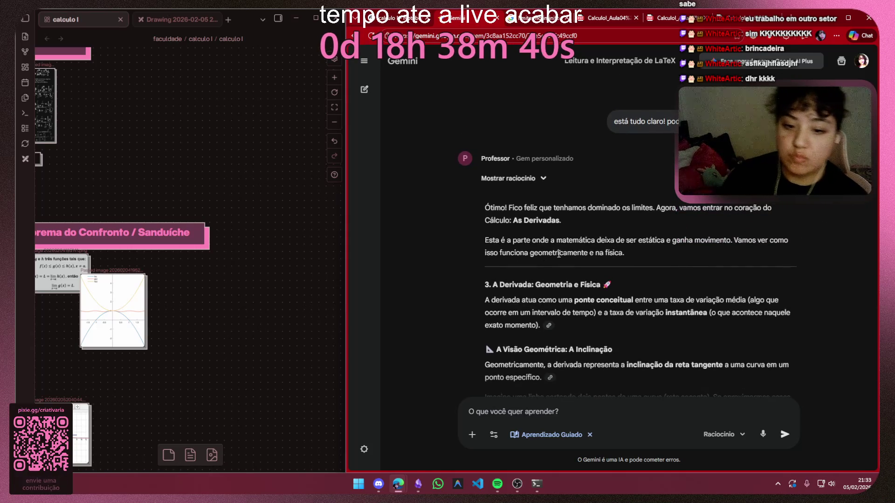
pyautogui.scroll(2, 556, 255)
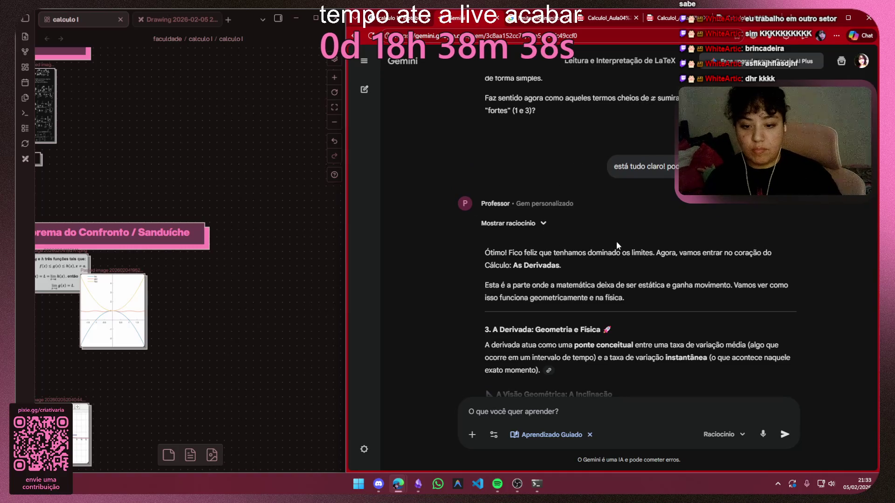
pyautogui.scroll(-4, 616, 240)
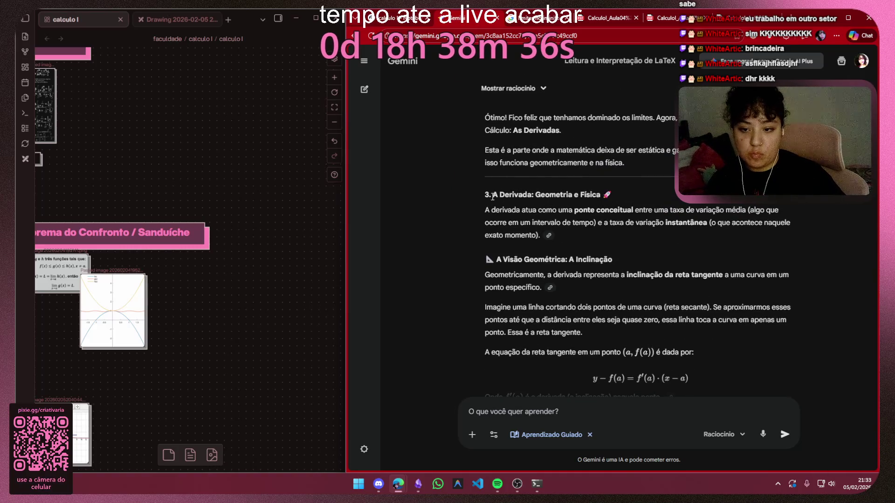
# Highlight the A Derivada: Geometria e Física heading and the tangent-slope sentence while reading
pyautogui.moveTo(492, 195); pyautogui.dragTo(605, 195)
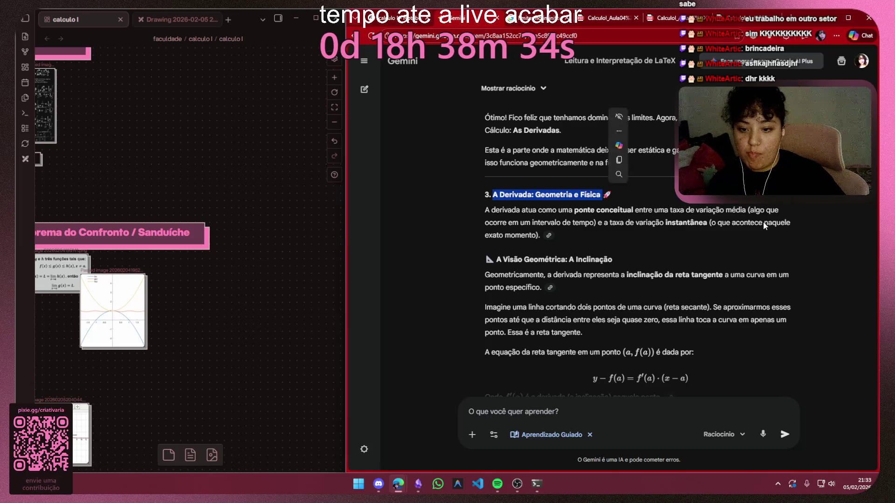
pyautogui.click(266, 238)
pyautogui.scroll(-5, 209, 266)
pyautogui.scroll(-5, 265, 279)
pyautogui.scroll(4, 265, 279)
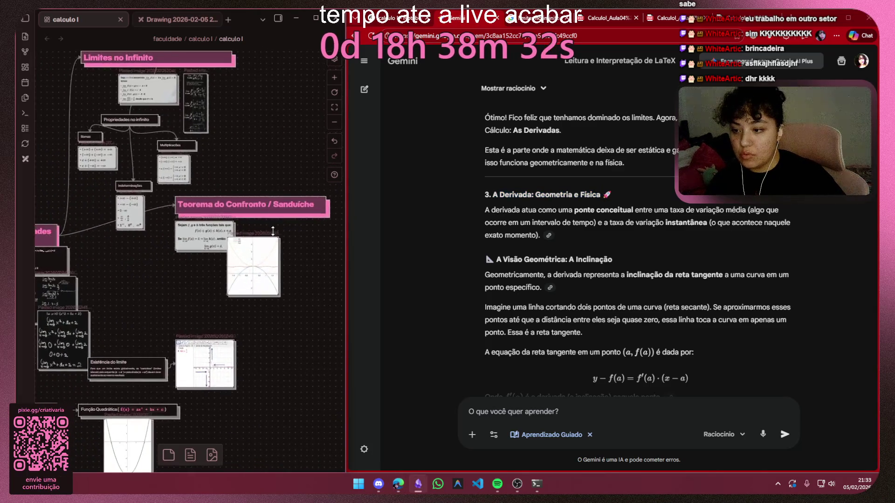
pyautogui.scroll(4, 174, 230)
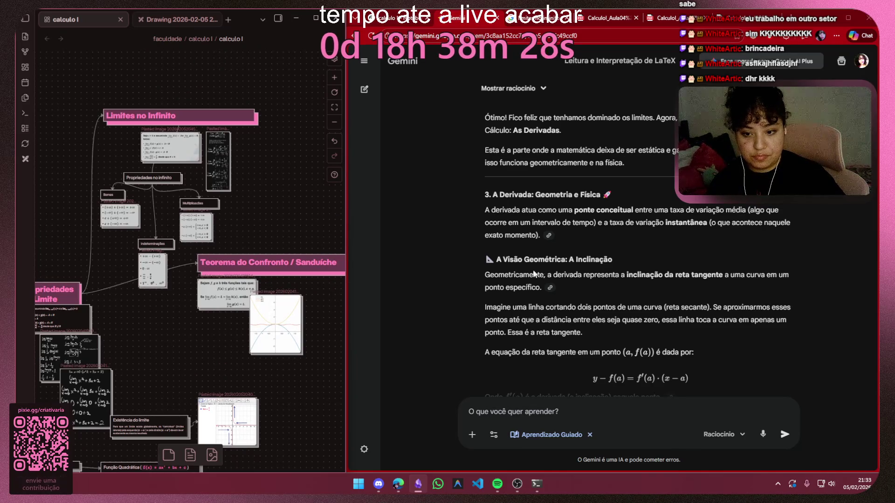
pyautogui.moveTo(485, 274)
pyautogui.mouseDown()
pyautogui.moveTo(738, 275)
pyautogui.moveTo(574, 287)
pyautogui.mouseUp()
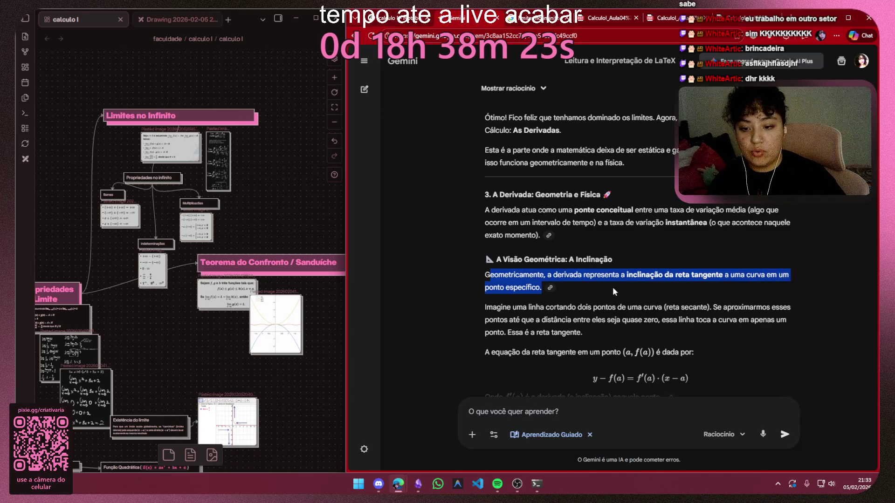
pyautogui.click(575, 285)
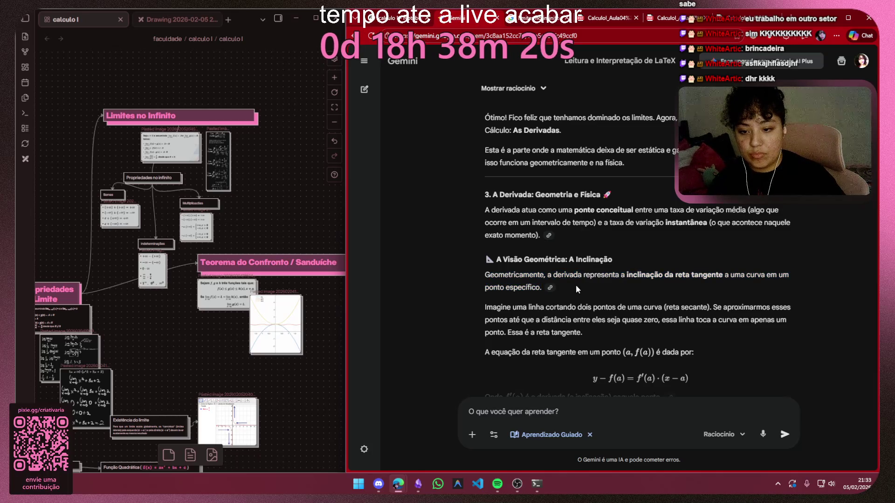
pyautogui.scroll(-2, 576, 285)
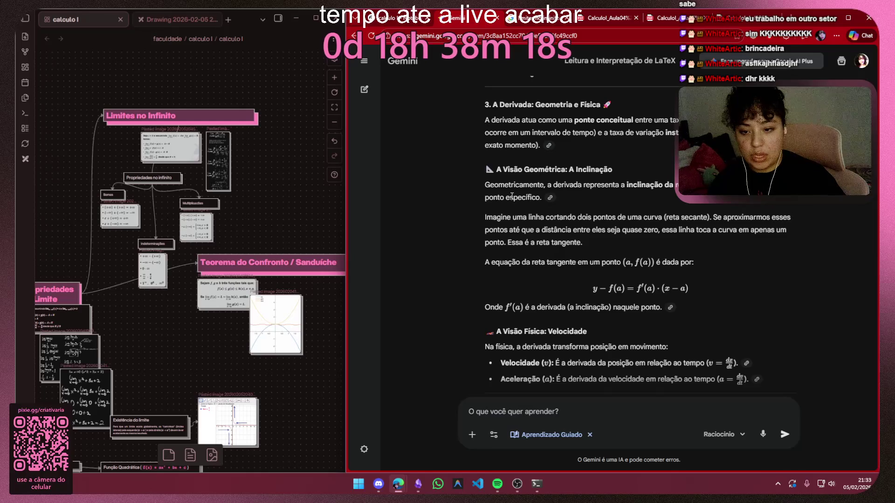
# Select the secant sentence, then the tangent-line equation y − f(a) = f′(a)·(x − a), and open a new tab
pyautogui.moveTo(484, 218); pyautogui.dragTo(657, 216)
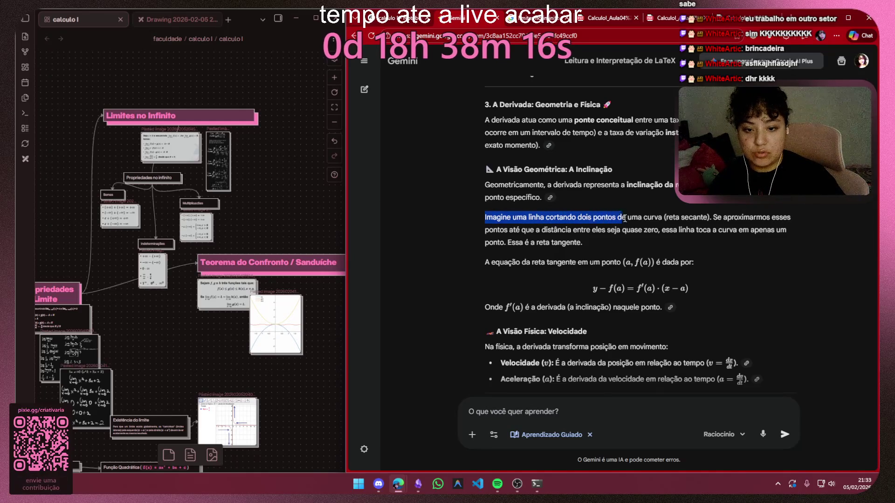
pyautogui.moveTo(691, 216)
pyautogui.mouseDown()
pyautogui.moveTo(711, 217)
pyautogui.moveTo(521, 231)
pyautogui.moveTo(711, 231)
pyautogui.mouseUp()
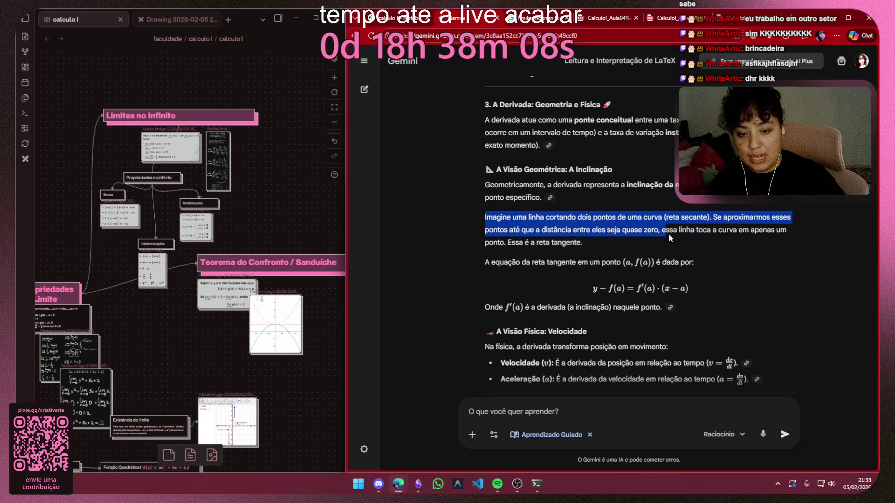
pyautogui.moveTo(706, 231); pyautogui.dragTo(586, 240)
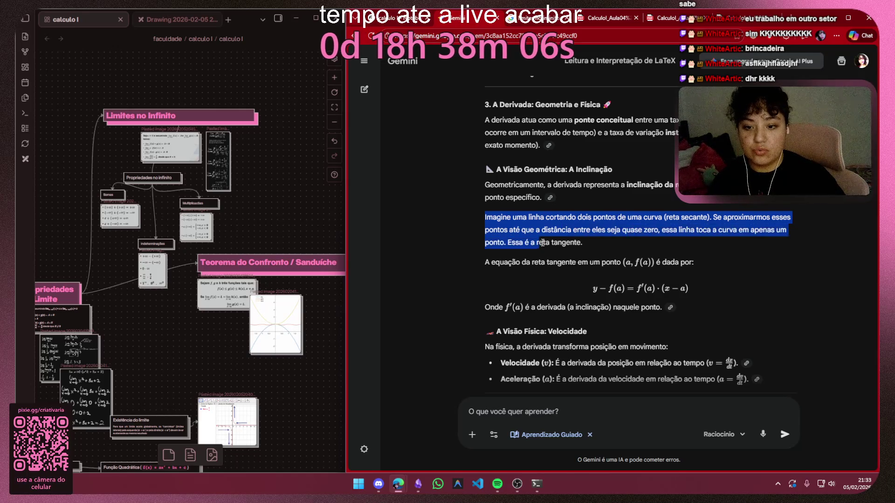
pyautogui.click(728, 244)
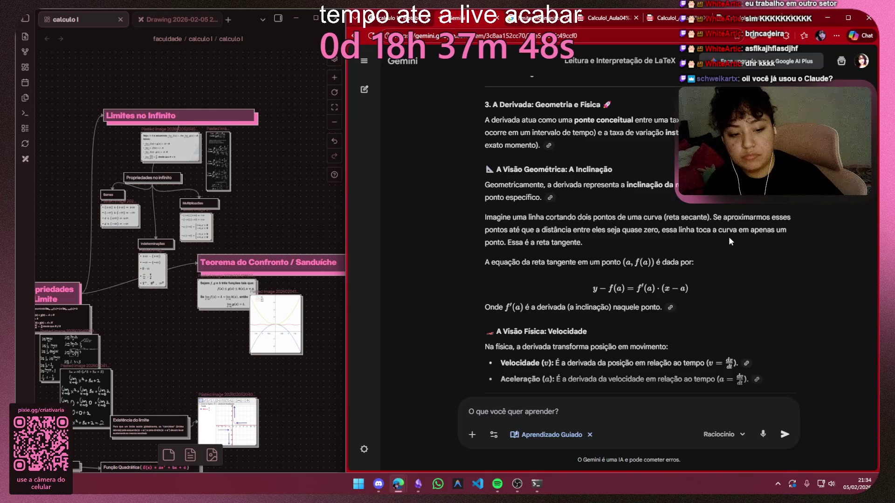
pyautogui.moveTo(692, 288); pyautogui.dragTo(595, 287)
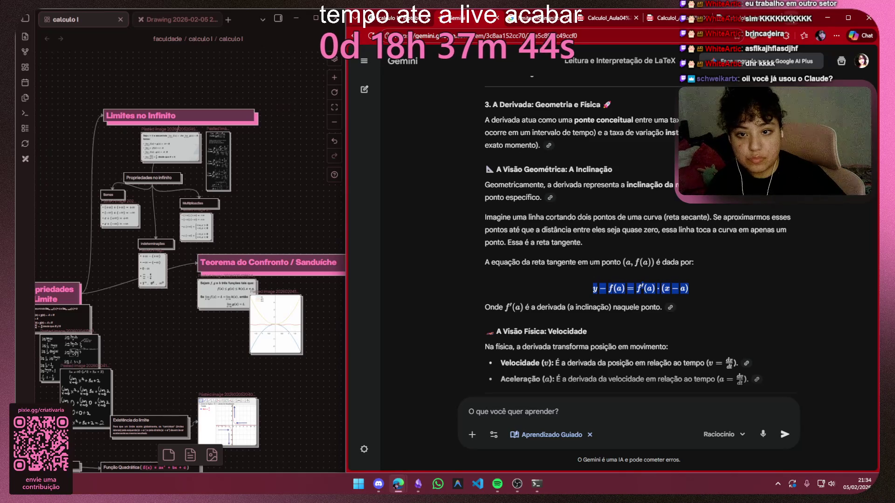
pyautogui.hotkey('ctrl', 't')
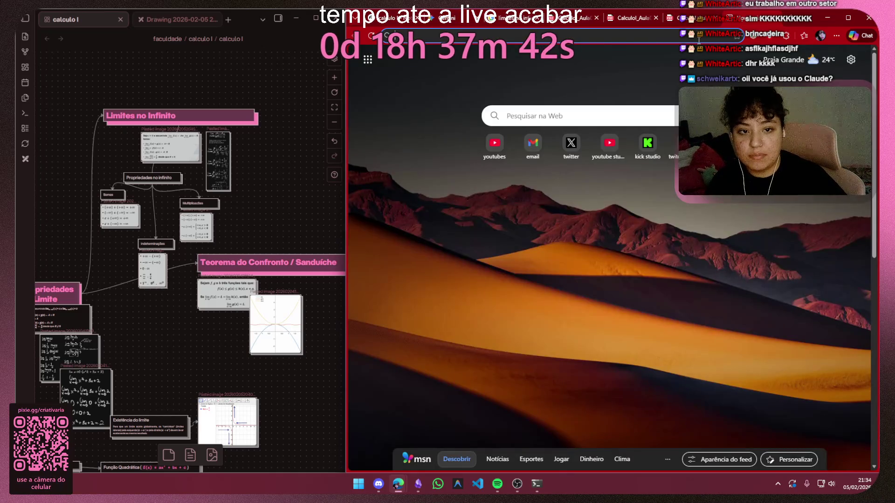
pyautogui.scroll(-3, 609, 280)
pyautogui.scroll(3, 608, 279)
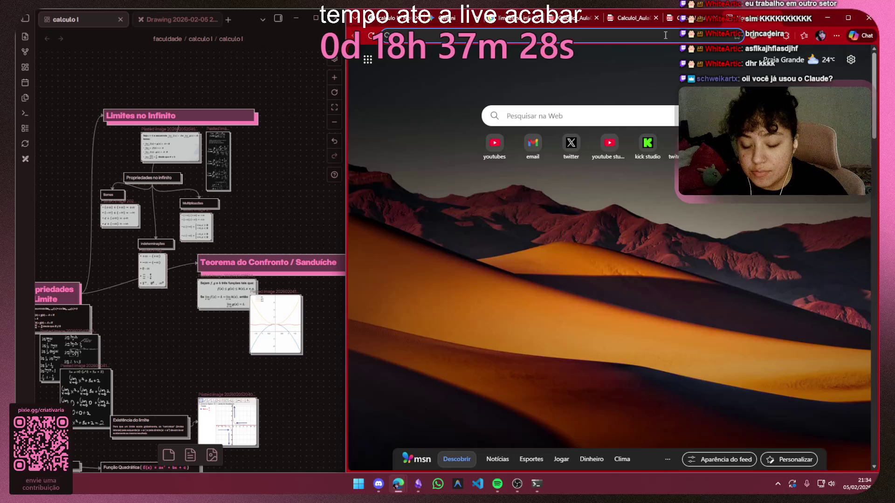
pyautogui.write('geogebra')
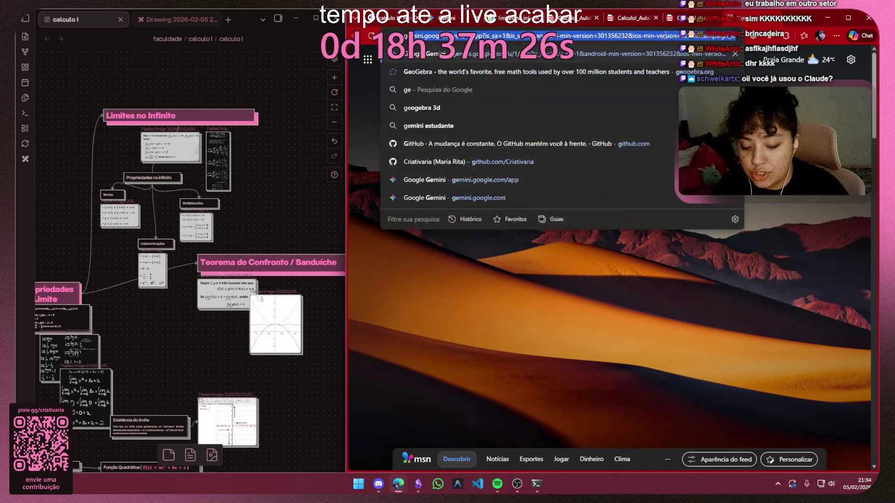
# Load geogebra.org from the address bar suggestion
pyautogui.press('Return')
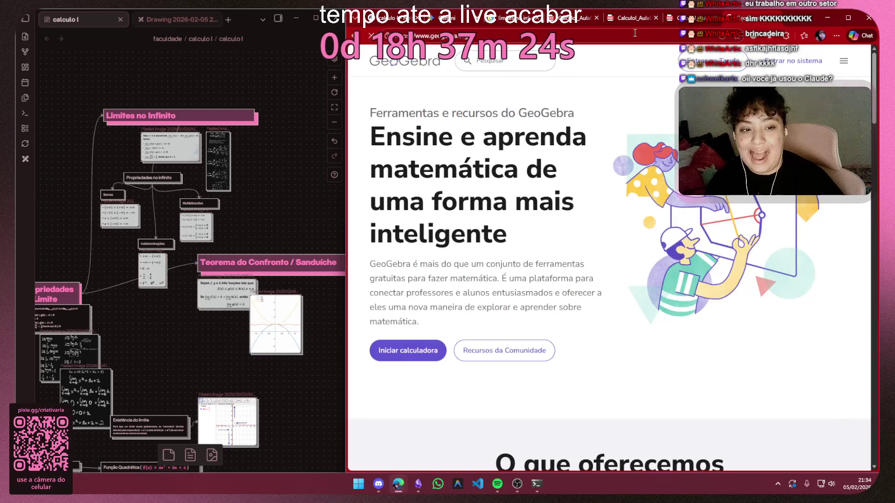
# Launch the GeoGebra calculator and paste the tangent-line equation as entry eq1
pyautogui.click(407, 351)
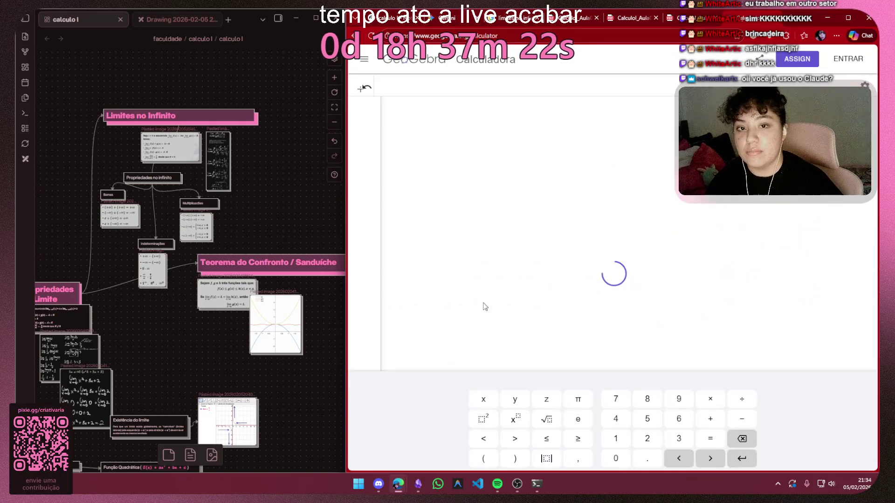
pyautogui.click(364, 59)
pyautogui.click(424, 88)
pyautogui.hotkey('ctrl', 'v')
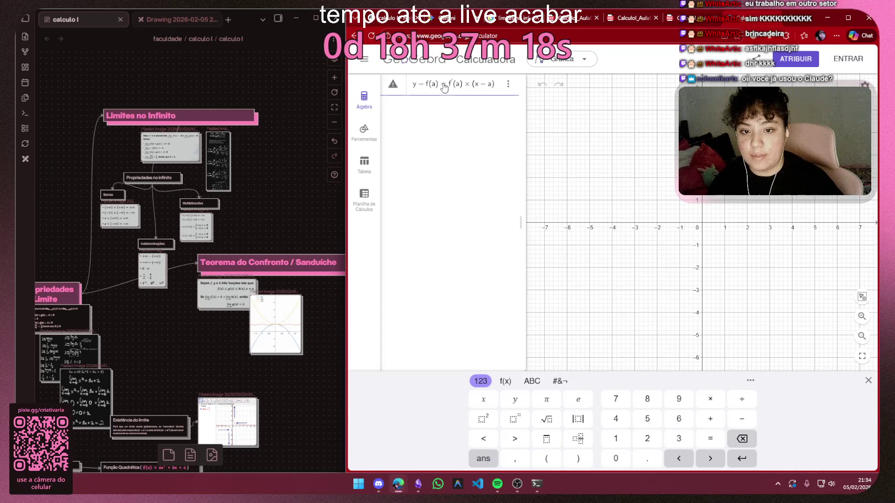
pyautogui.click(442, 87)
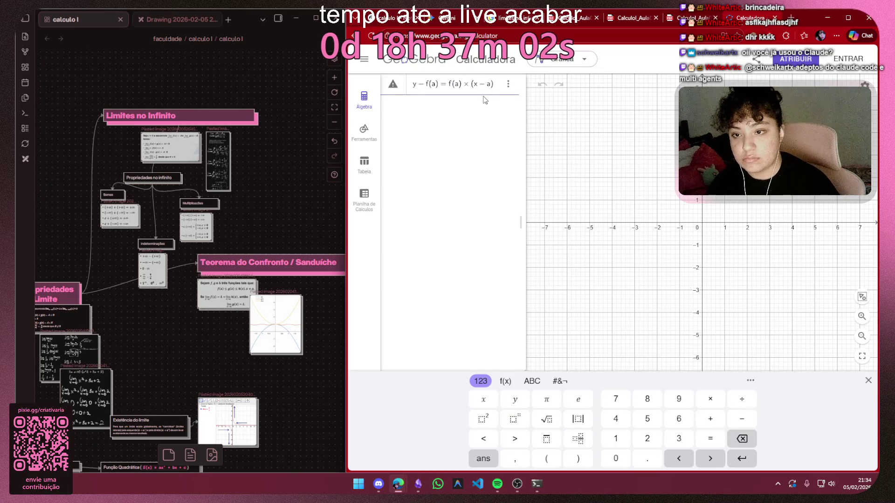
pyautogui.click(457, 86)
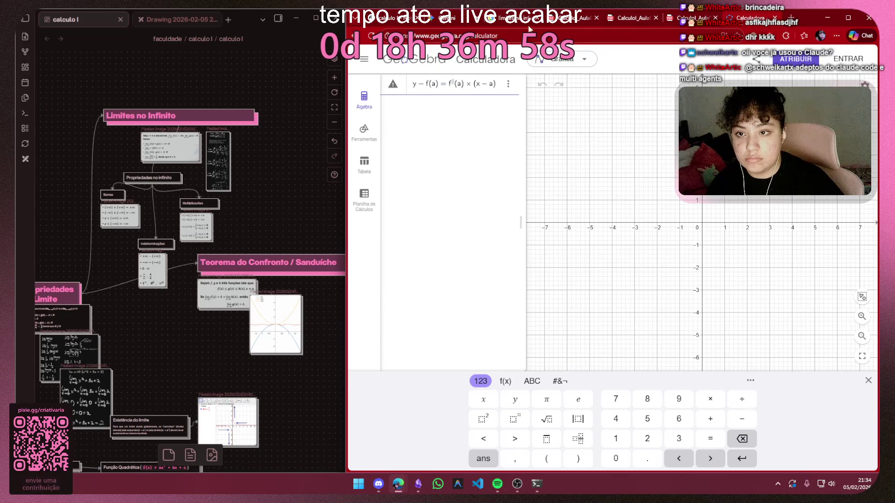
# Check the point notation (a, f(a)) in the Gemini chat and return to GeoGebra
pyautogui.click(394, 22)
pyautogui.click(454, 21)
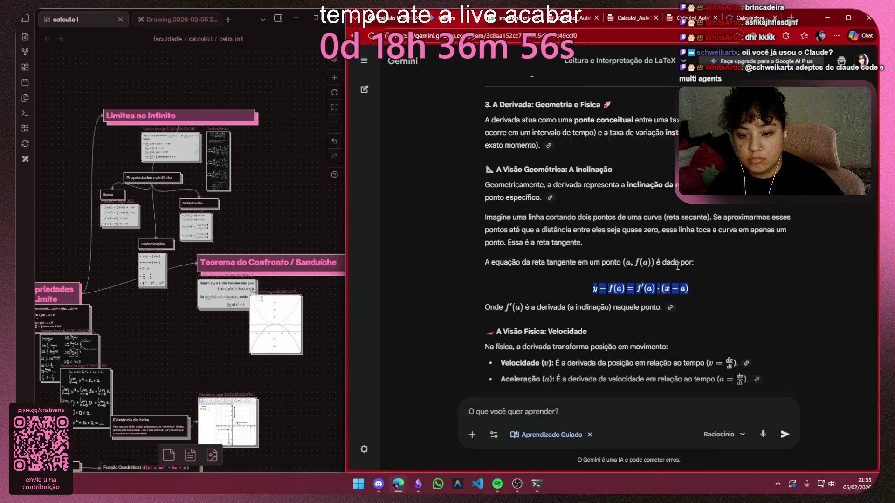
pyautogui.click(730, 249)
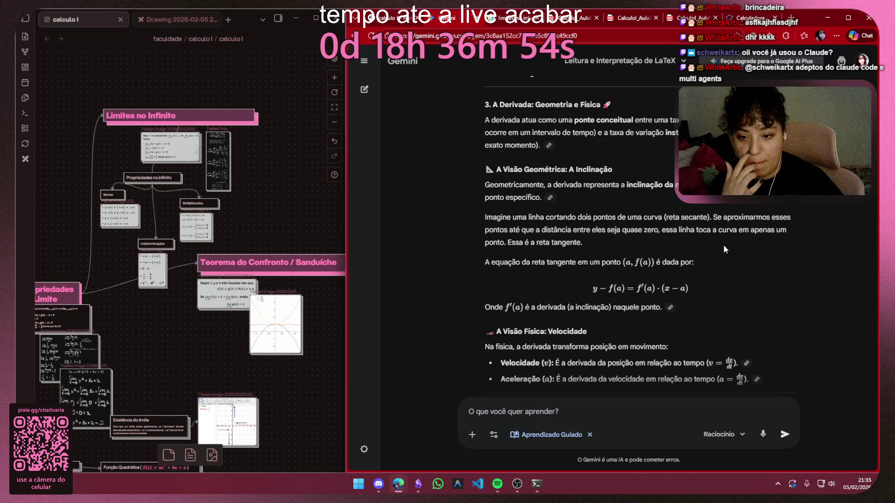
pyautogui.moveTo(625, 263); pyautogui.dragTo(657, 263)
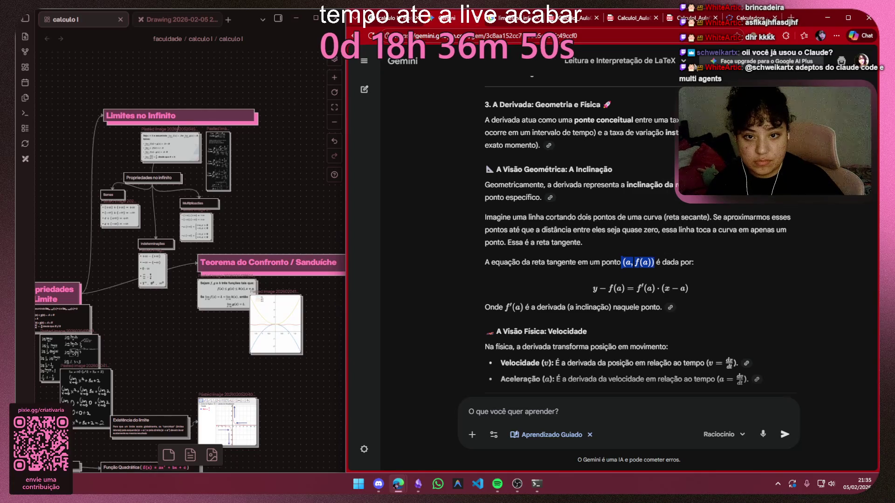
pyautogui.click(748, 18)
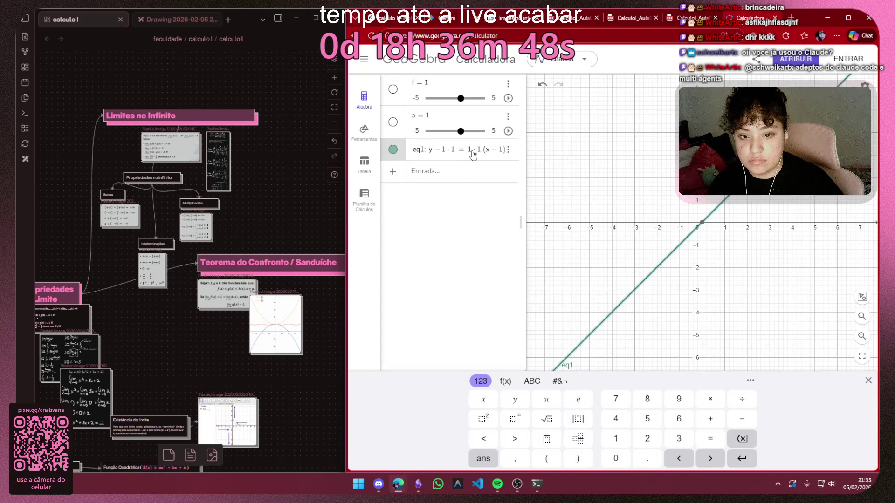
# Show sliders f and a, drag them to f = −1.9 and a = −3.6, then go back to Gemini
pyautogui.moveTo(459, 131); pyautogui.dragTo(452, 131)
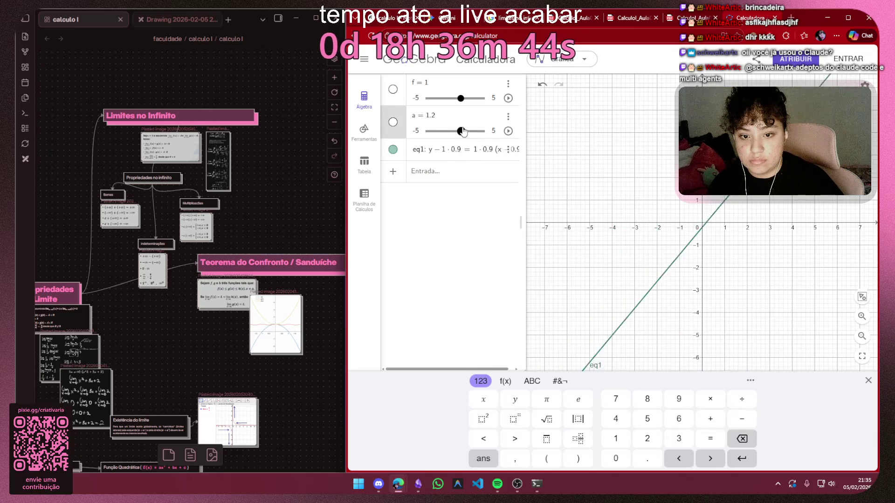
pyautogui.click(393, 90)
pyautogui.click(393, 122)
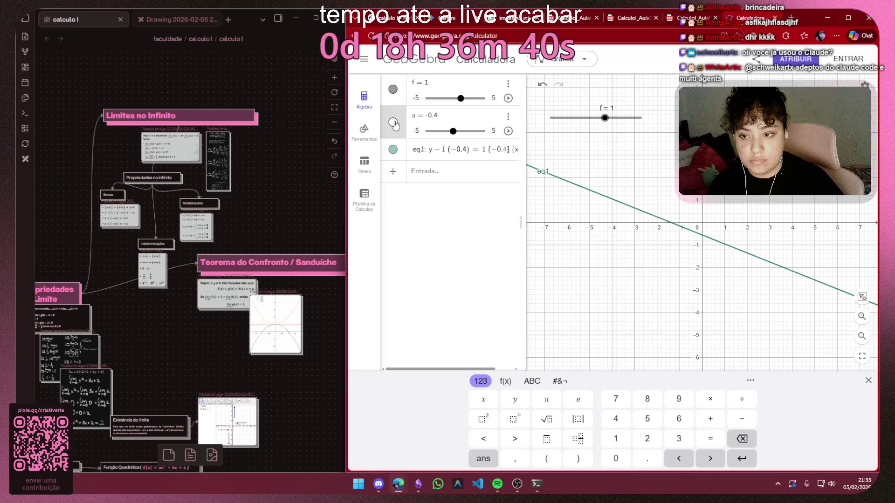
pyautogui.scroll(-3, 673, 229)
pyautogui.scroll(-2, 672, 229)
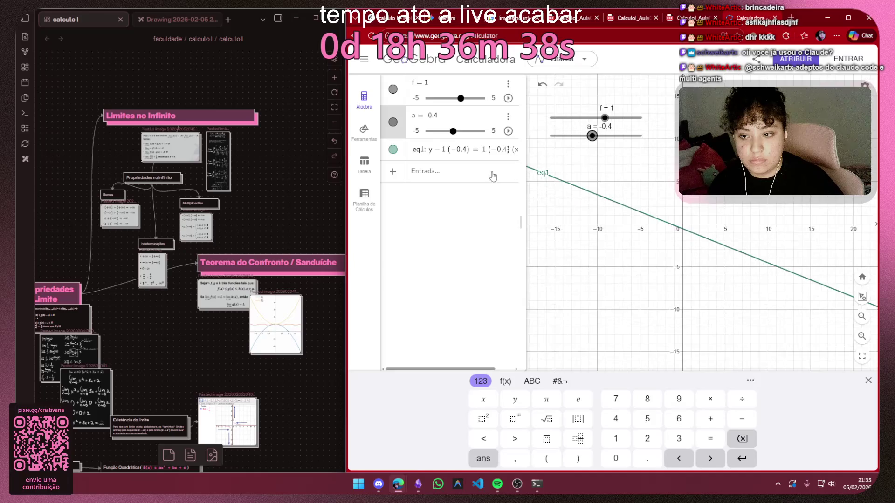
pyautogui.click(458, 149)
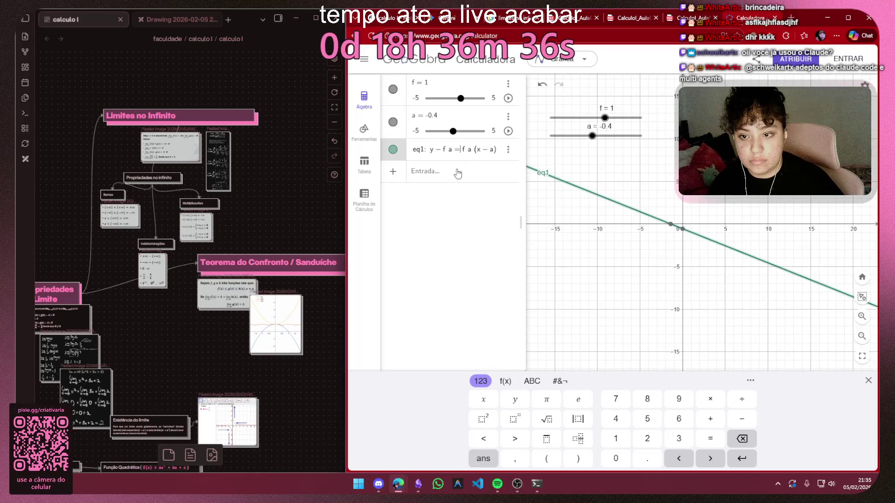
pyautogui.click(594, 210)
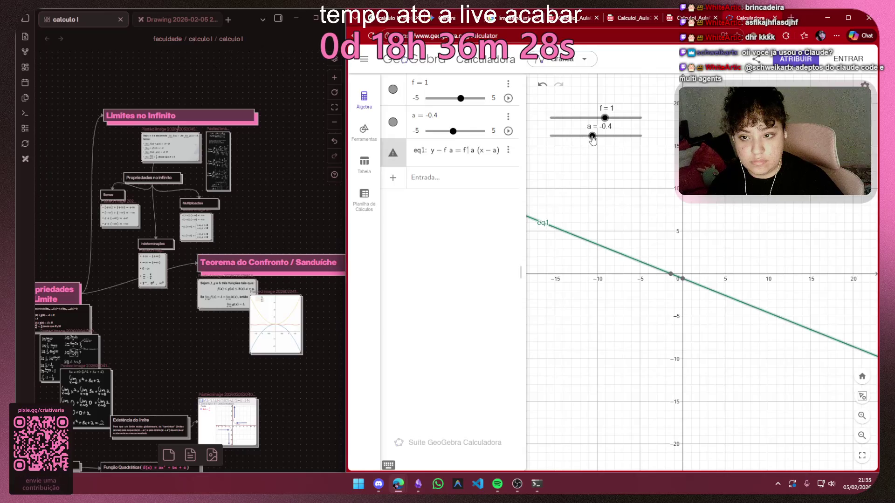
pyautogui.moveTo(592, 136)
pyautogui.mouseDown()
pyautogui.moveTo(576, 137)
pyautogui.moveTo(612, 136)
pyautogui.mouseUp()
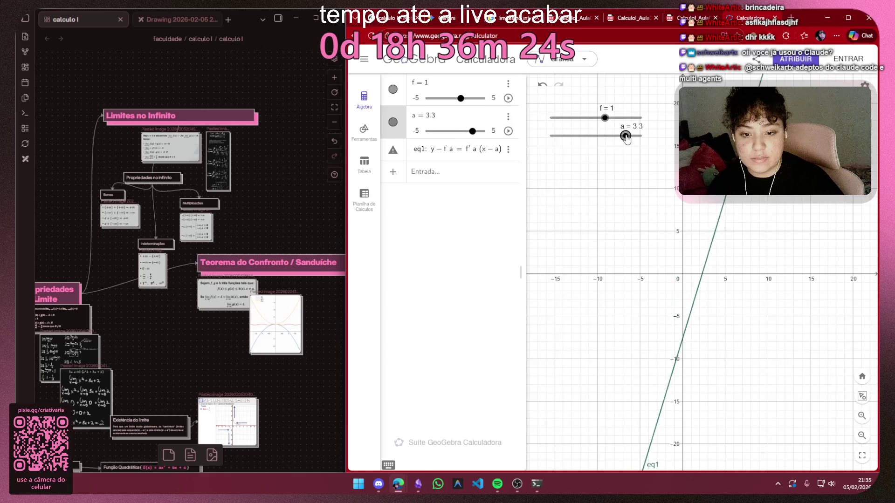
pyautogui.moveTo(593, 134)
pyautogui.mouseDown()
pyautogui.moveTo(574, 136)
pyautogui.moveTo(550, 117)
pyautogui.moveTo(595, 118)
pyautogui.moveTo(568, 135)
pyautogui.moveTo(600, 135)
pyautogui.moveTo(578, 118)
pyautogui.moveTo(589, 136)
pyautogui.moveTo(623, 135)
pyautogui.moveTo(564, 135)
pyautogui.mouseUp()
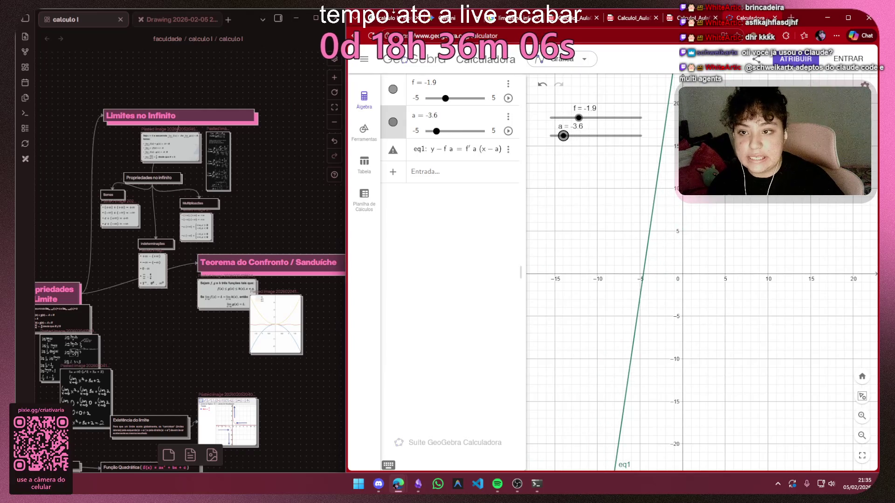
pyautogui.click(479, 151)
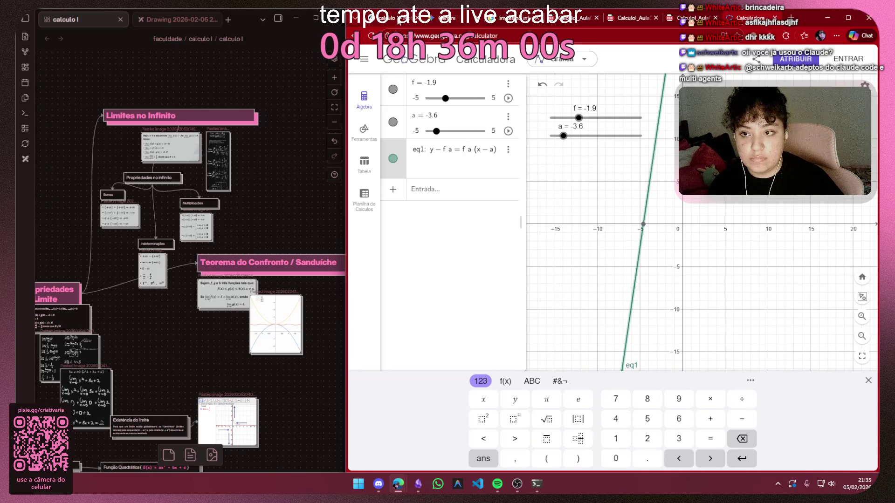
pyautogui.hotkey('ctrl', 'Tab')
pyautogui.hotkey('ctrl', 'Tab')
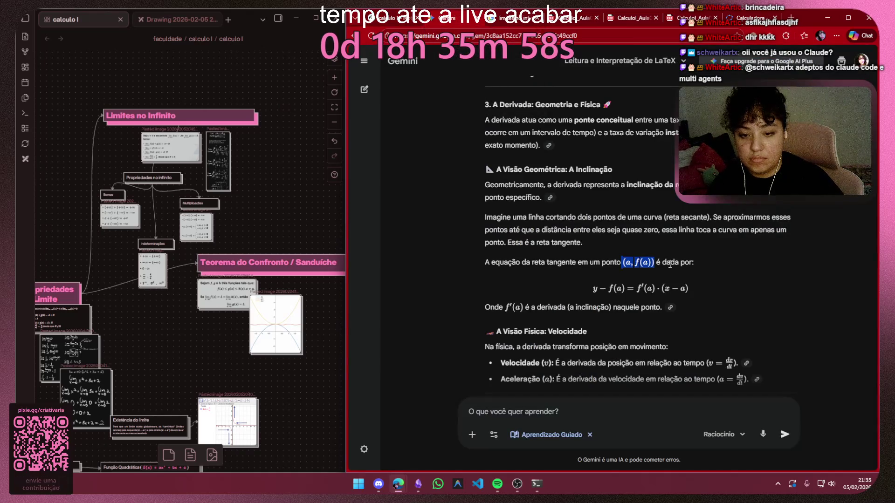
pyautogui.moveTo(691, 288); pyautogui.dragTo(595, 289)
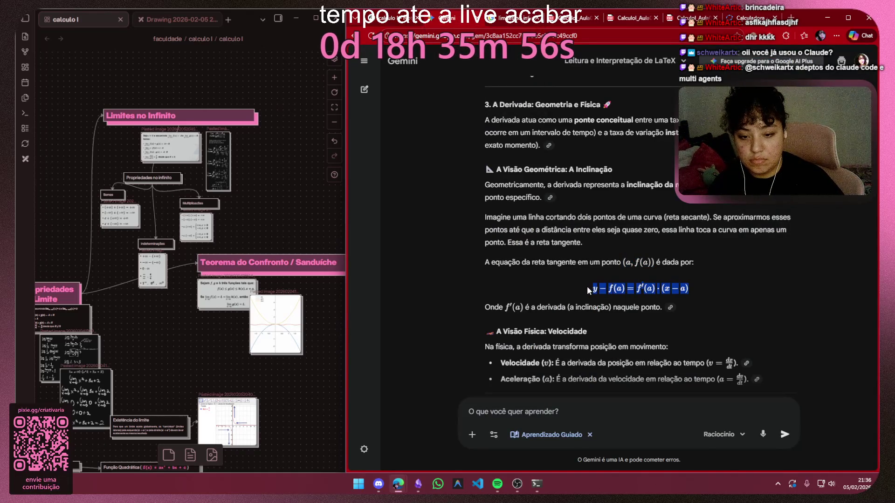
pyautogui.click(559, 279)
pyautogui.scroll(-2, 553, 276)
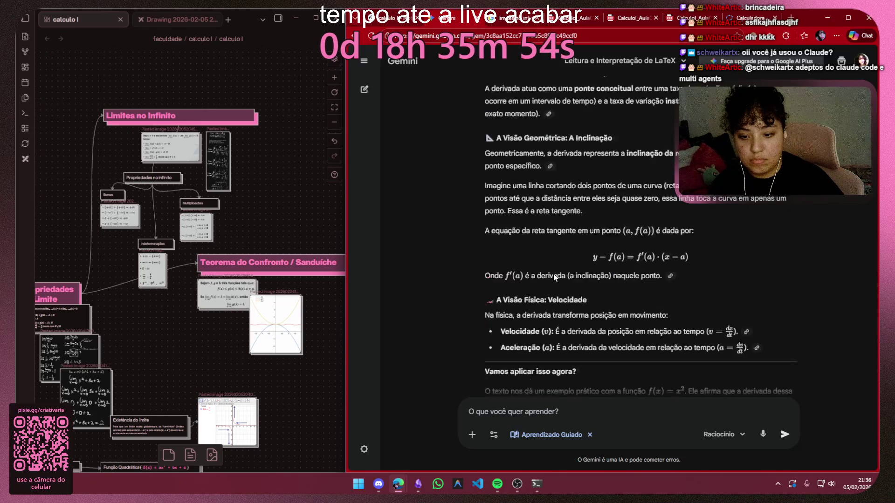
pyautogui.scroll(-2, 553, 276)
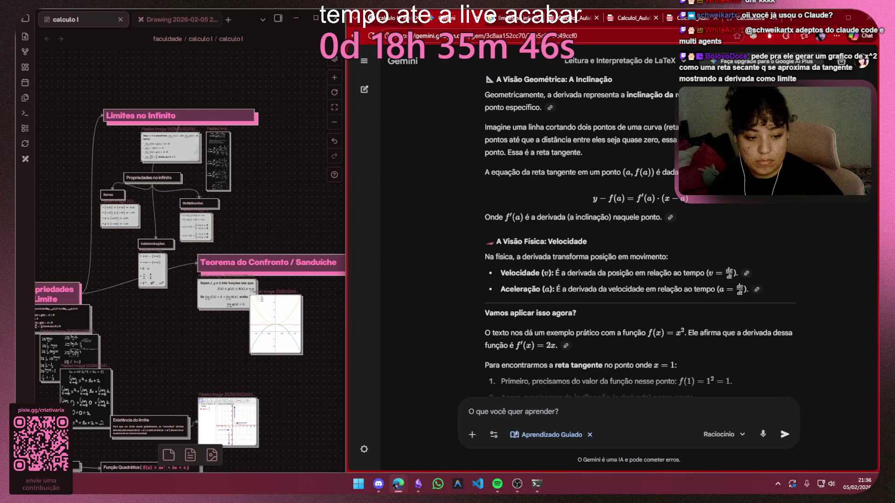
# Send Gemini the pasted request for an x² secant-to-tangent graph, correcting 'gerar' to 'gere'
pyautogui.click(667, 418)
pyautogui.write('gerar um grafico de x^2 como uma reta secante q se aproxima da tangente mostrando a derivada como limite')
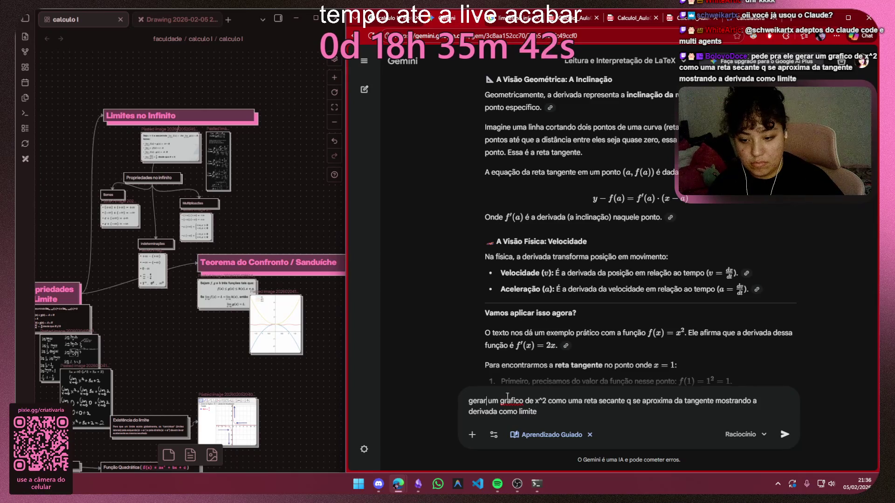
pyautogui.press('BackSpace')
pyautogui.press('BackSpace')
pyautogui.write('e')
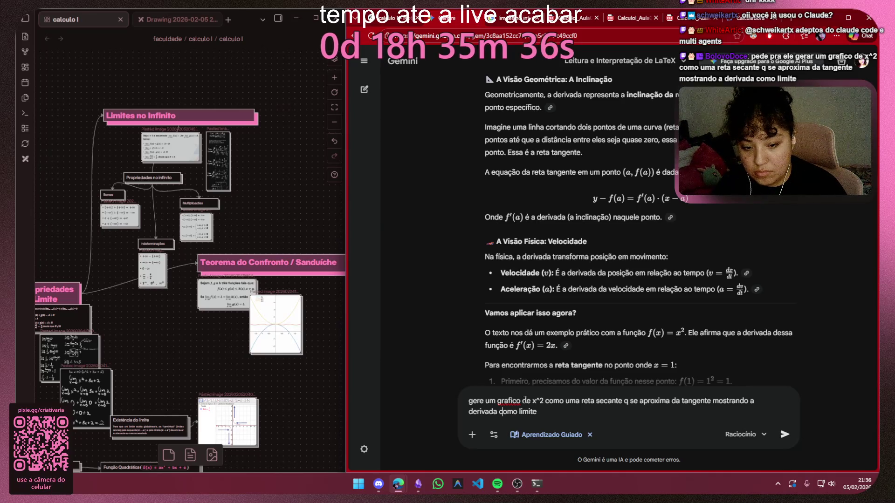
pyautogui.press('Return')
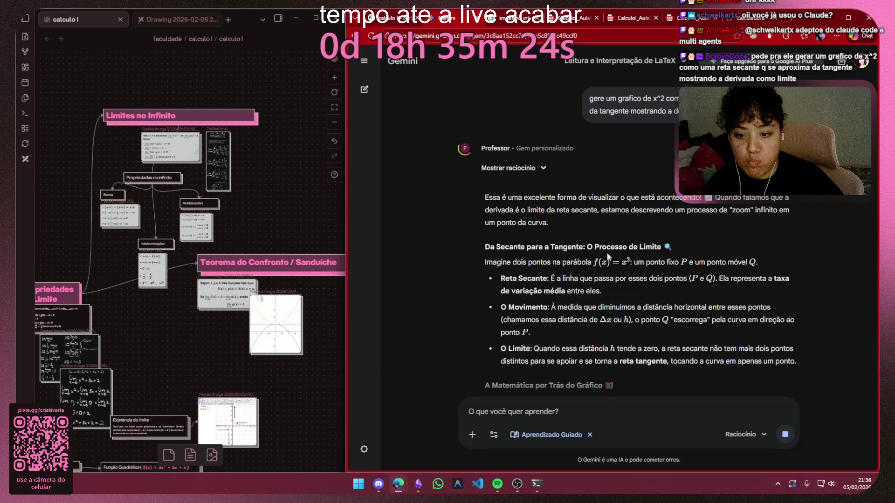
pyautogui.scroll(-2, 616, 240)
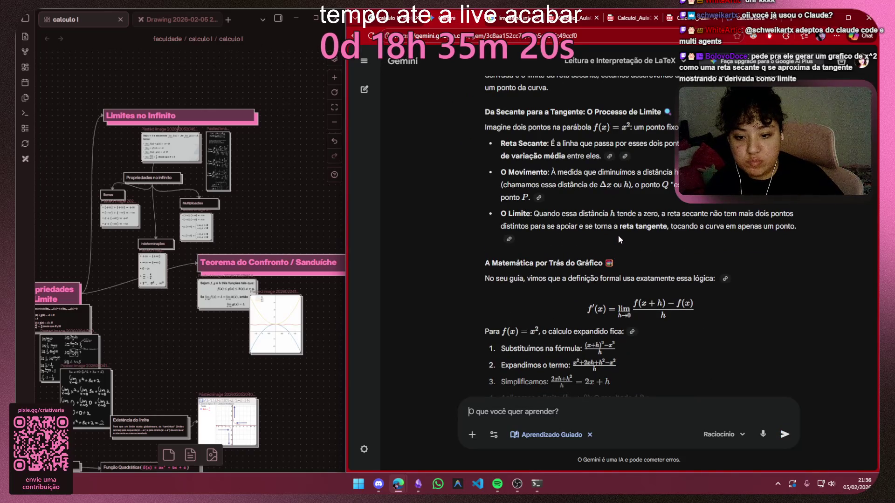
pyautogui.scroll(-3, 618, 235)
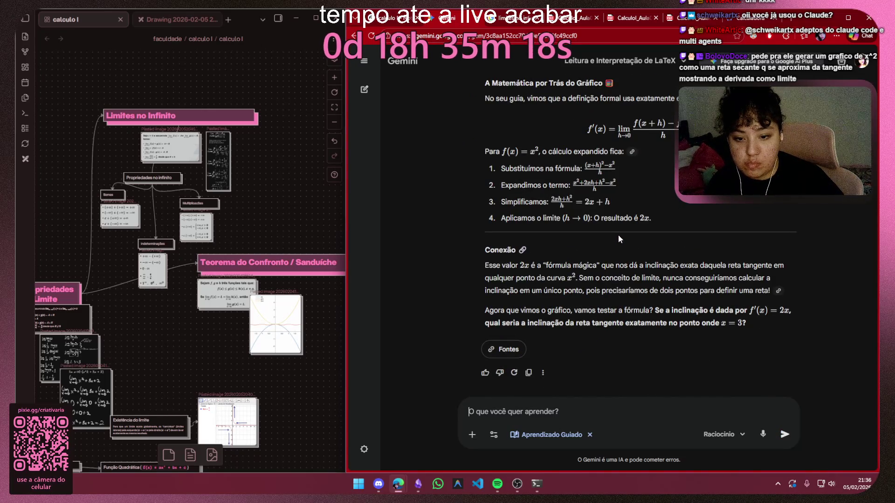
pyautogui.scroll(3, 638, 266)
pyautogui.scroll(2, 637, 266)
pyautogui.scroll(-5, 699, 266)
pyautogui.scroll(5, 714, 263)
pyautogui.scroll(3, 714, 263)
pyautogui.scroll(5, 715, 263)
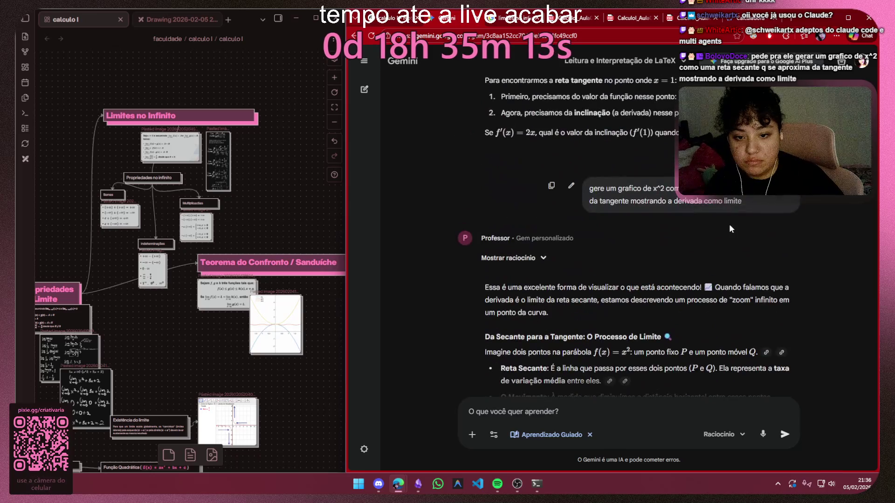
# Revise the sent question to add 'para que eu visualize no geogebra', resubmit, and switch to GeoGebra
pyautogui.click(571, 187)
pyautogui.write('ra que eu')
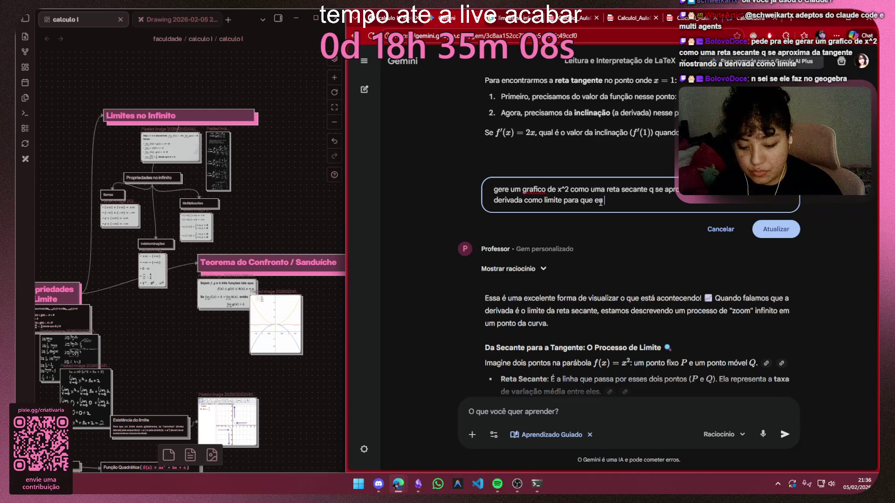
pyautogui.write(' visualc')
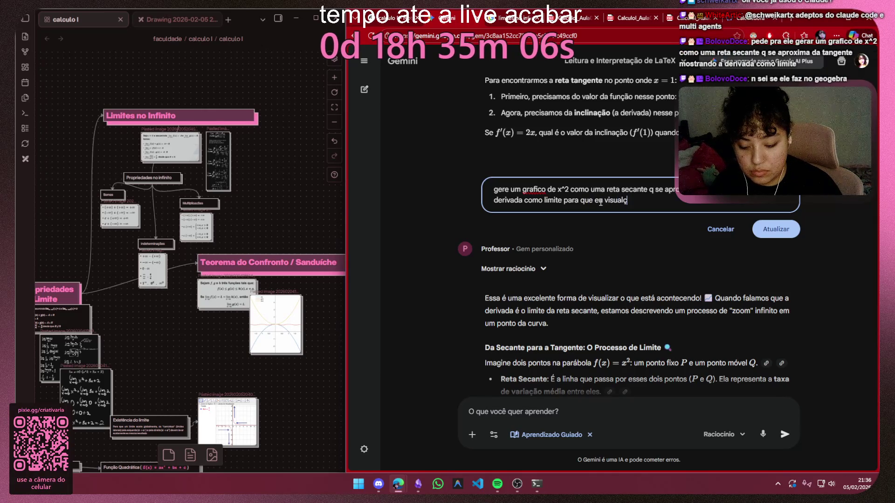
pyautogui.press('BackSpace')
pyautogui.write('ize n')
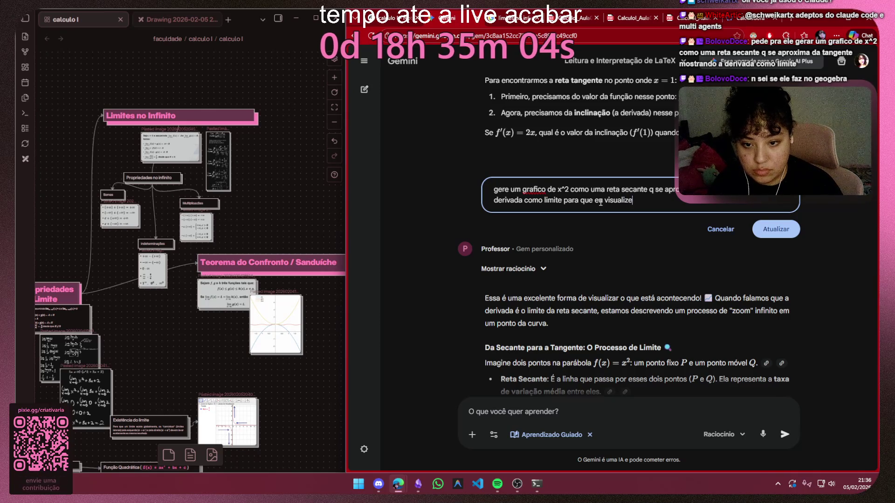
pyautogui.write('o geogebra')
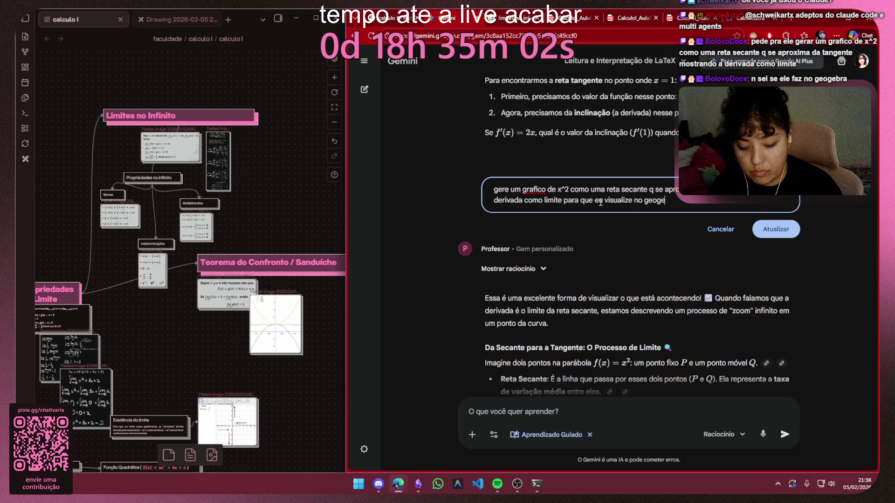
pyautogui.press('Return')
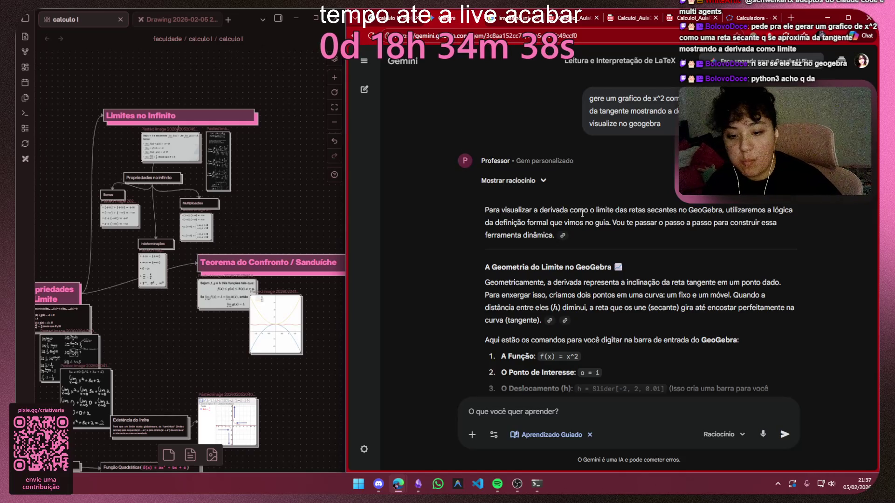
pyautogui.scroll(-2, 581, 213)
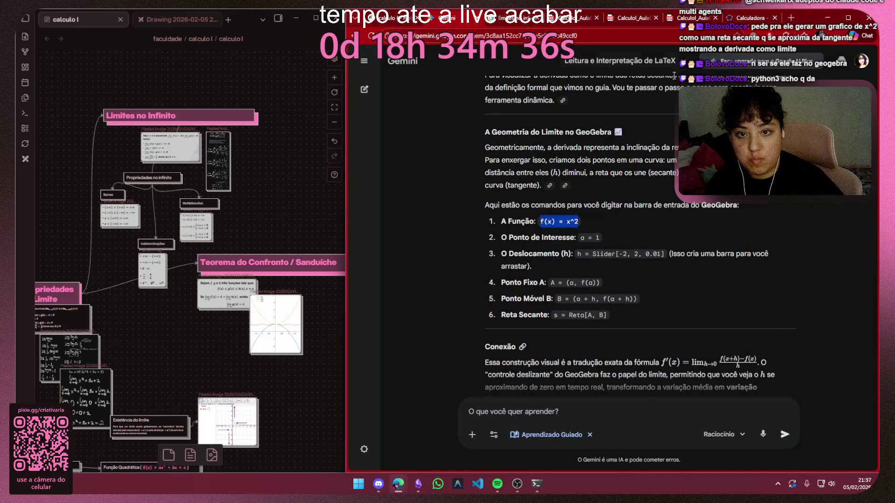
pyautogui.hotkey('ctrl', 'Tab')
# Delete the old sliders and enter the function f(x) = x²
pyautogui.click(507, 85)
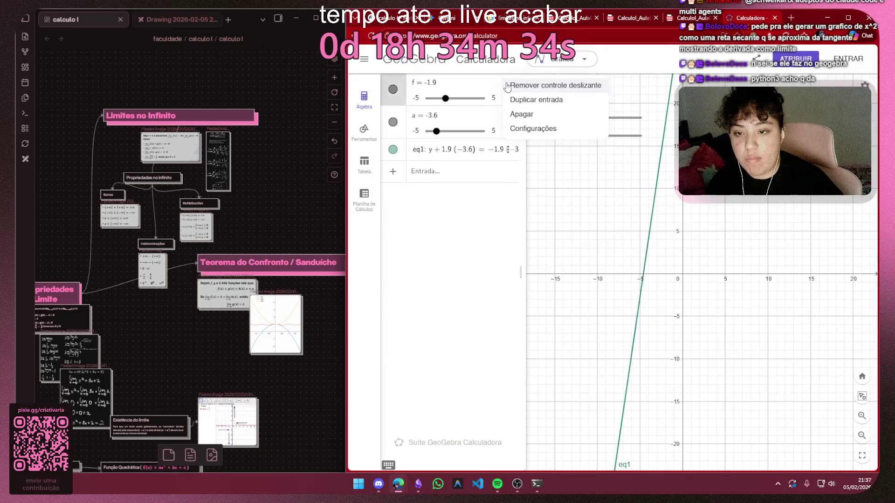
pyautogui.click(521, 114)
pyautogui.click(508, 84)
pyautogui.click(521, 115)
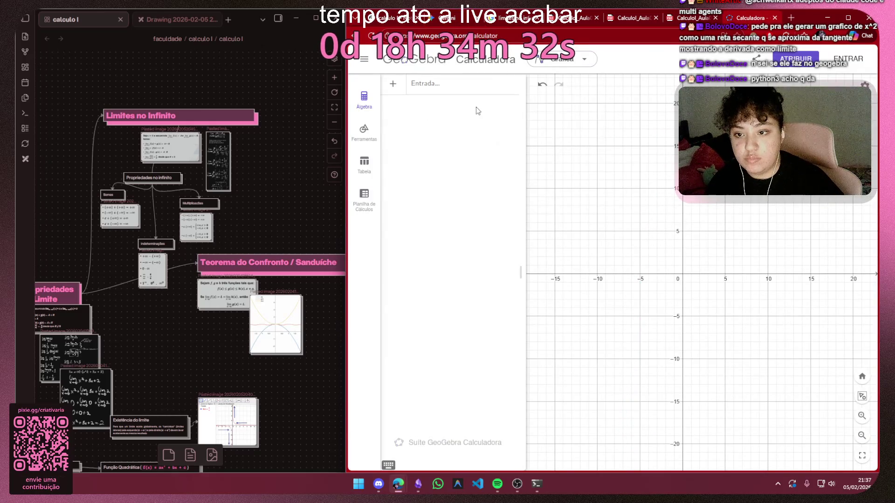
pyautogui.click(447, 85)
pyautogui.hotkey('ctrl', 'v')
pyautogui.press('Return')
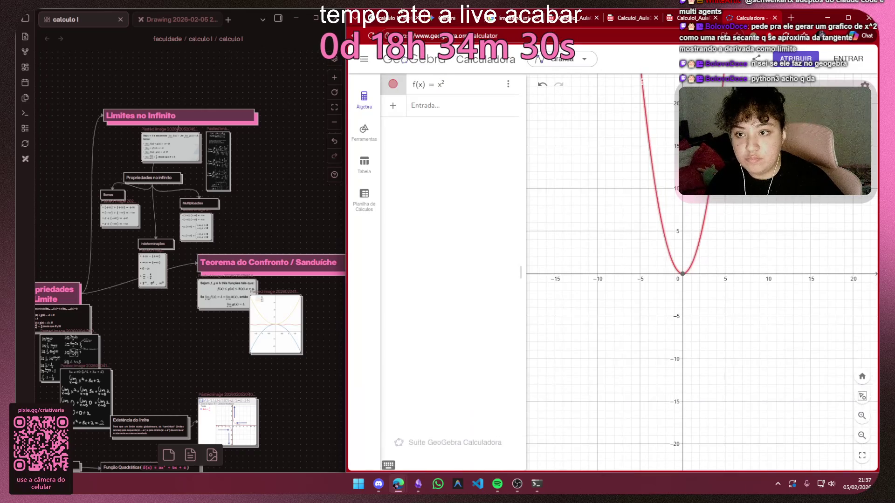
# Copy a = 1 from Gemini and enter it as the point of interest
pyautogui.hotkey('ctrl', 'Tab')
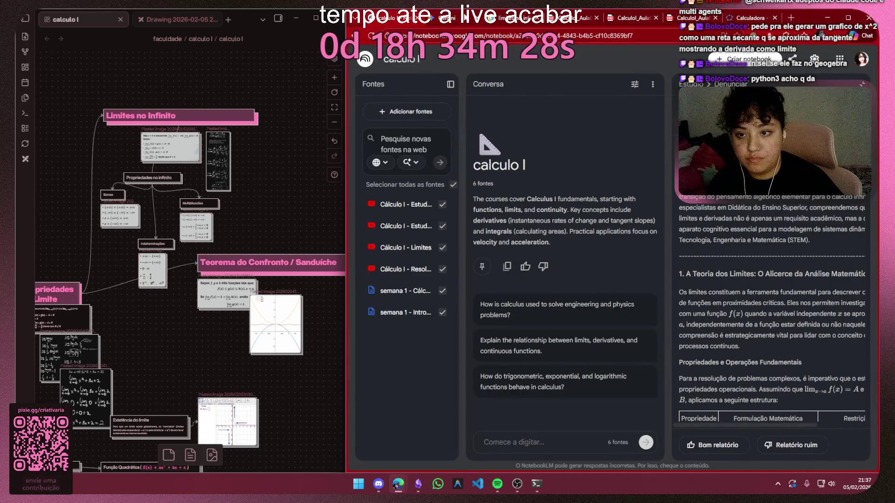
pyautogui.hotkey('ctrl', 'Tab')
pyautogui.moveTo(600, 238); pyautogui.dragTo(580, 238)
pyautogui.hotkey('ctrl', 'c')
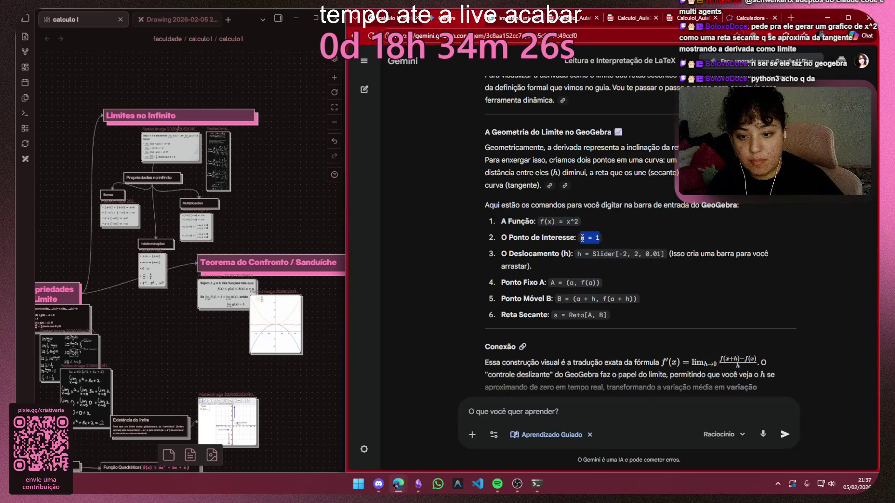
pyautogui.hotkey('ctrl', 'Tab')
pyautogui.click(458, 106)
pyautogui.hotkey('ctrl', 'v')
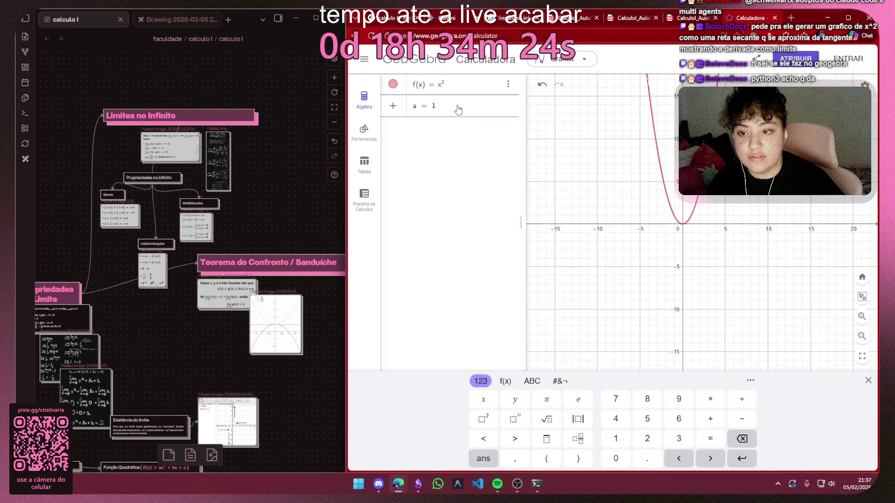
pyautogui.press('Return')
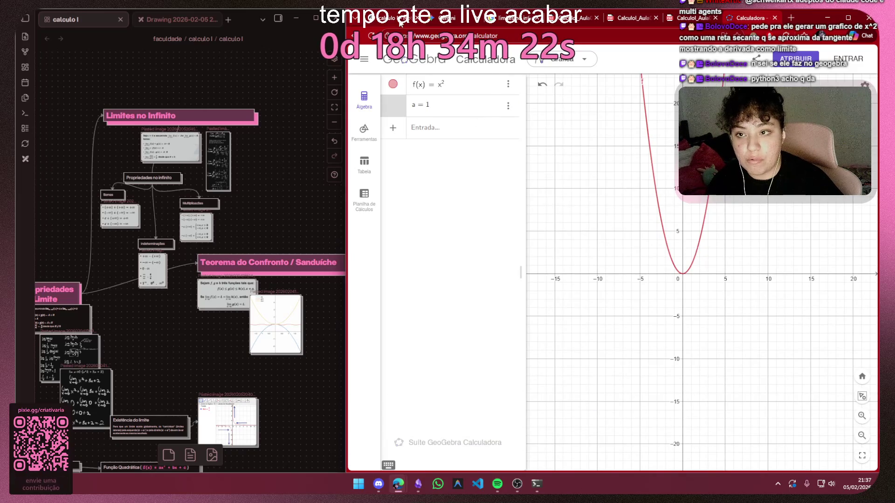
# Copy the Slider command from Gemini and create slider h from −2 to 2
pyautogui.hotkey('ctrl', 'Tab')
pyautogui.hotkey('ctrl', 'Tab')
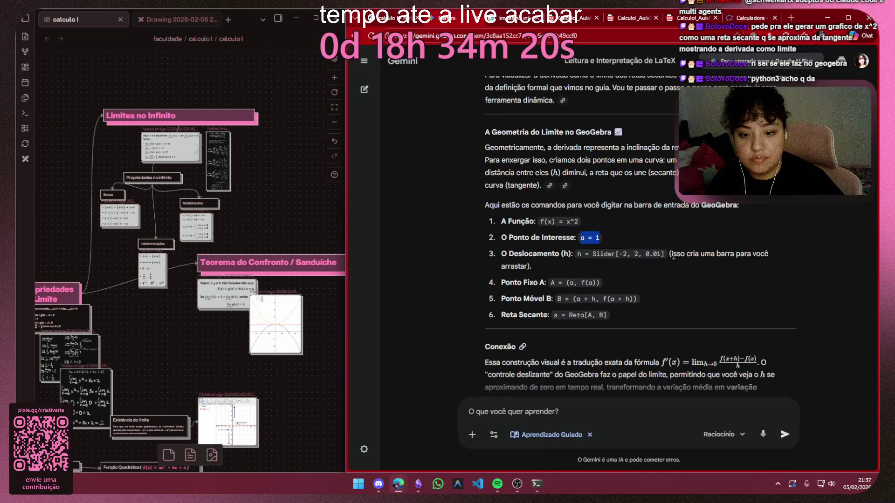
pyautogui.moveTo(664, 253); pyautogui.dragTo(587, 254)
pyautogui.hotkey('ctrl', 'c')
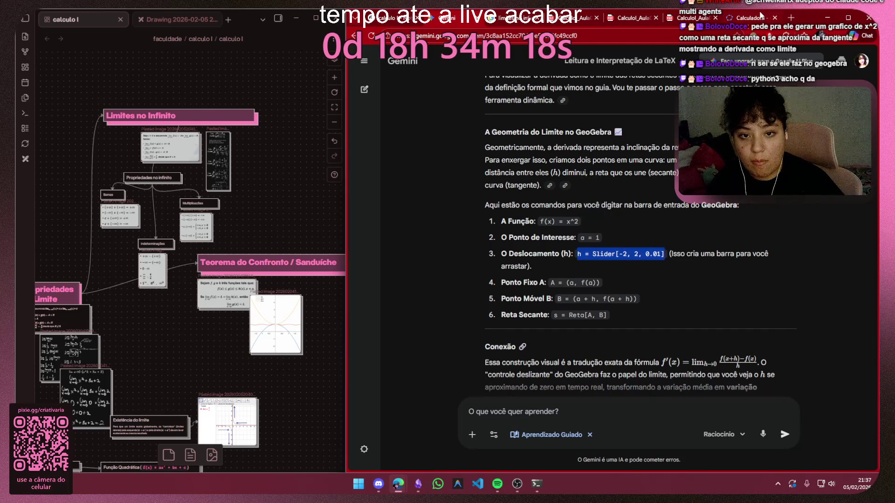
pyautogui.hotkey('ctrl', 'Tab')
pyautogui.click(446, 135)
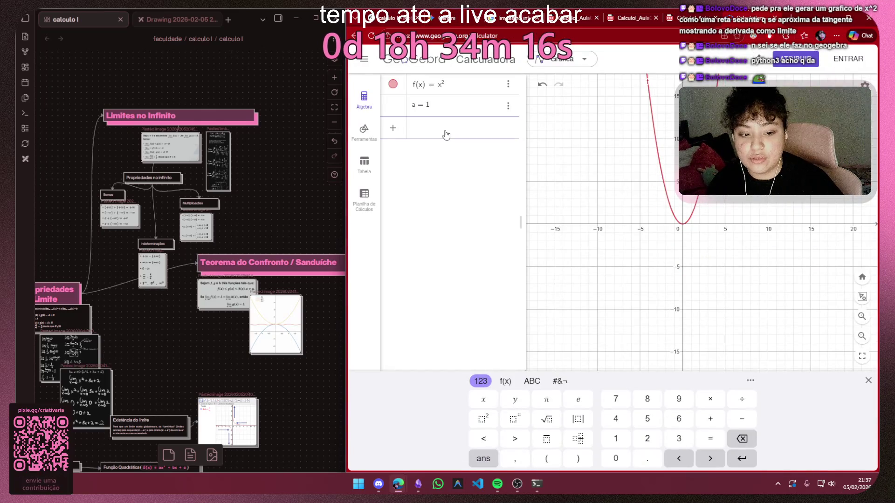
pyautogui.hotkey('ctrl', 'v')
pyautogui.press('Return')
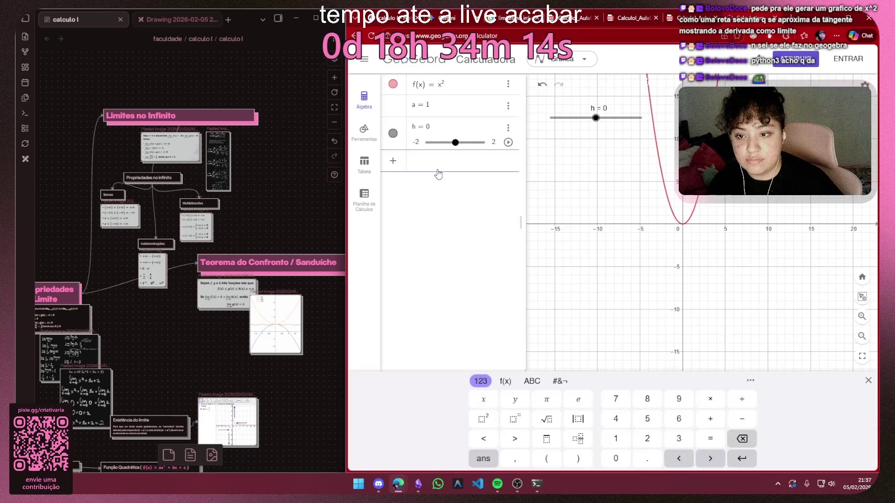
# Copy the point A command and create fixed point A on the parabola
pyautogui.click(434, 15)
pyautogui.moveTo(600, 282); pyautogui.dragTo(552, 283)
pyautogui.hotkey('ctrl', 'c')
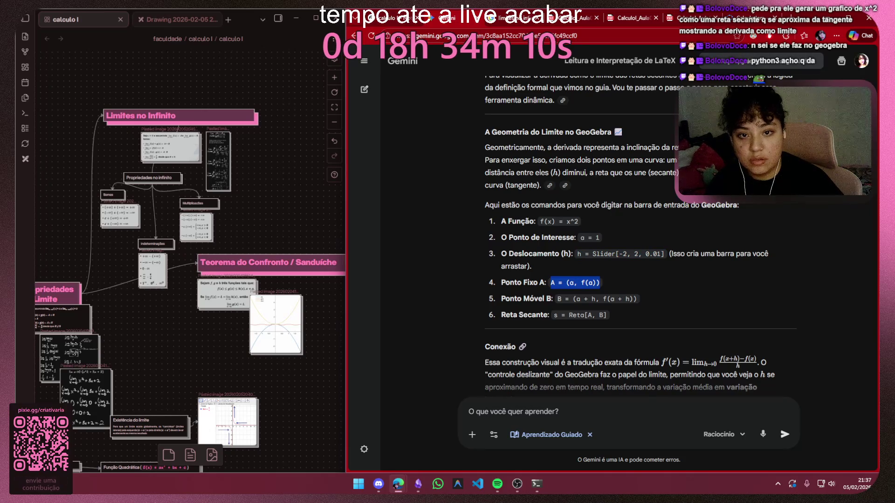
pyautogui.click(633, 18)
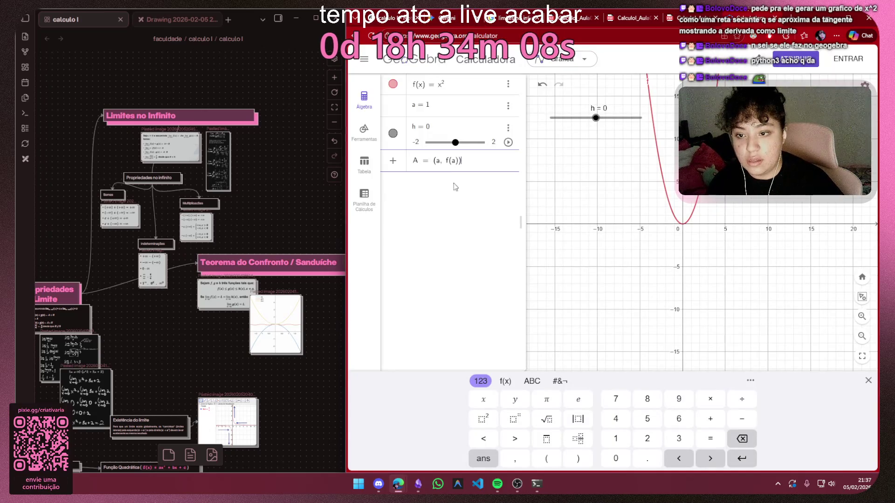
pyautogui.press('Return')
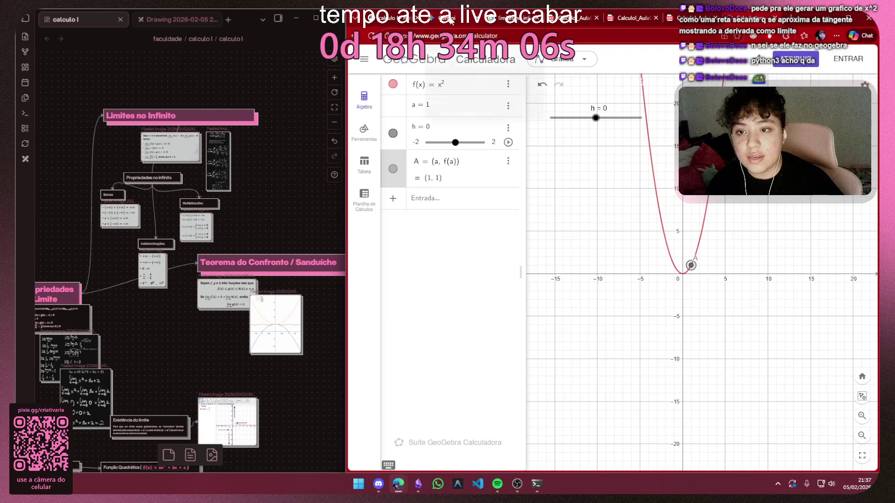
# Copy the point B command, create moving point B on the parabola, and hide it
pyautogui.click(451, 19)
pyautogui.moveTo(636, 300); pyautogui.dragTo(559, 305)
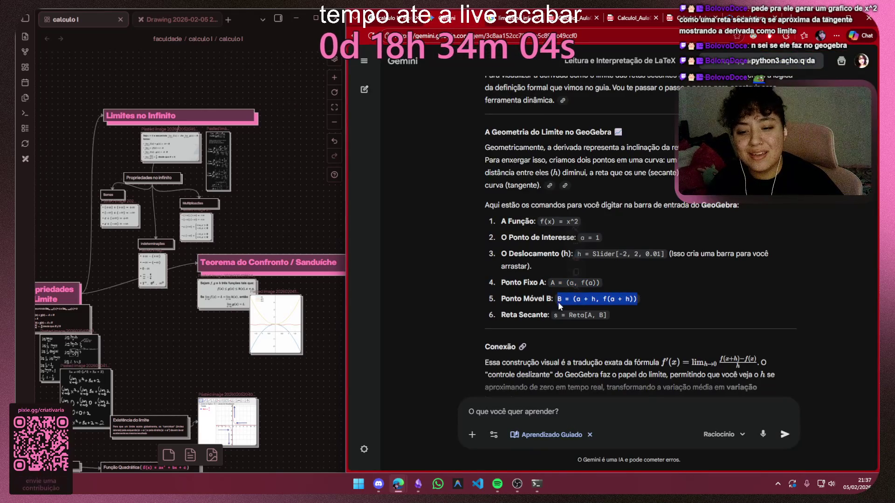
pyautogui.hotkey('ctrl', 'c')
pyautogui.click(502, 19)
pyautogui.click(445, 203)
pyautogui.hotkey('ctrl', 'v')
pyautogui.press('Return')
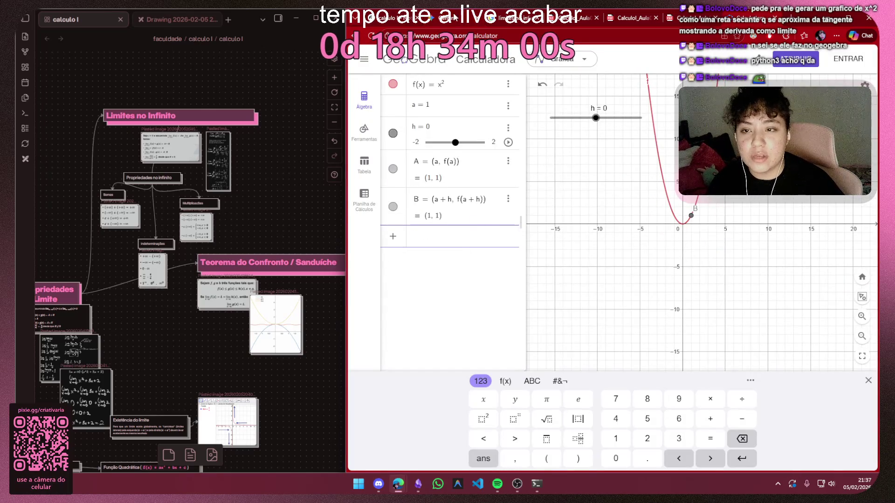
pyautogui.click(392, 206)
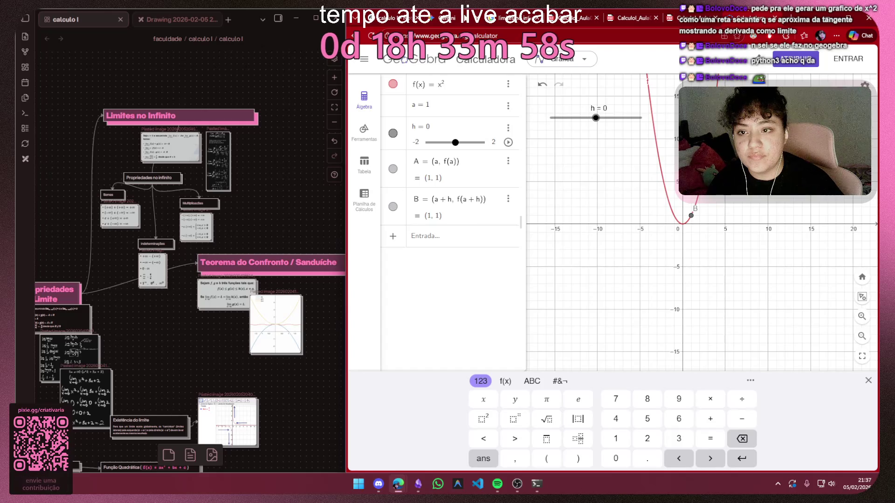
# Copy the secant line command from Gemini and paste it into a new GeoGebra entry
pyautogui.click(458, 19)
pyautogui.moveTo(609, 316); pyautogui.dragTo(554, 315)
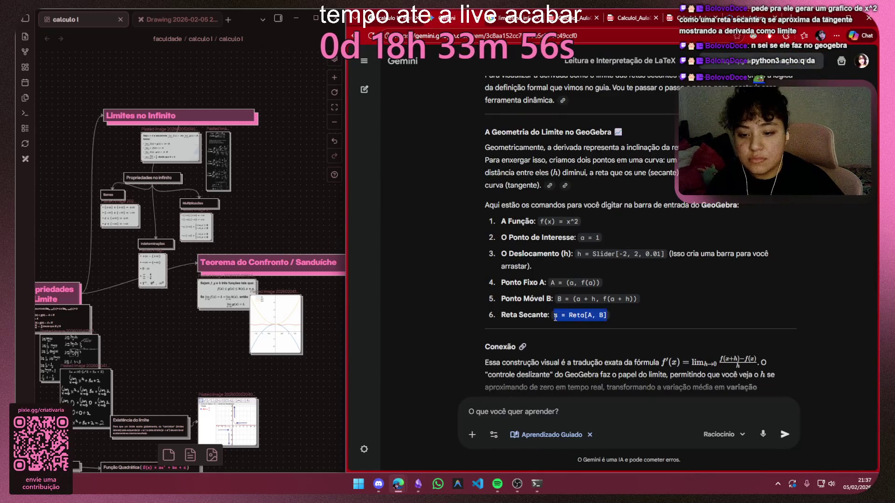
pyautogui.hotkey('ctrl', 'c')
pyautogui.click(503, 19)
pyautogui.hotkey('ctrl', 'v')
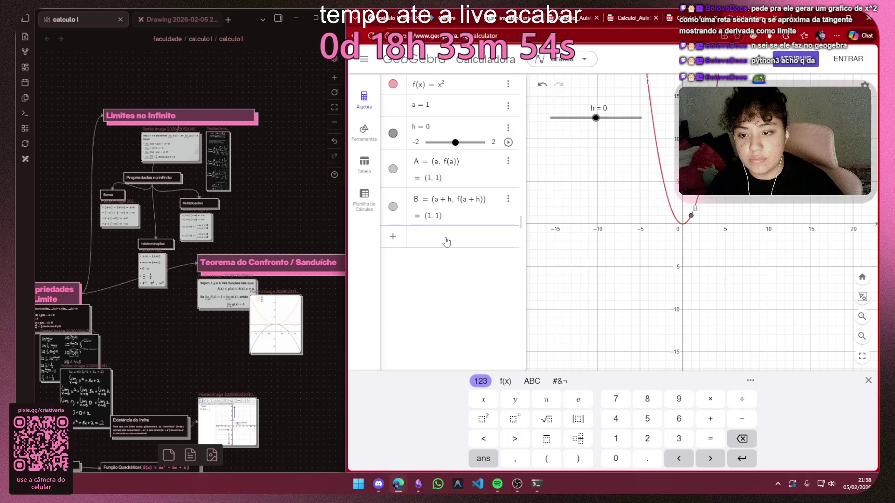
# Return to Gemini's Conexão section about h nearing 0, then switch to Spotify
pyautogui.click(438, 286)
pyautogui.click(443, 241)
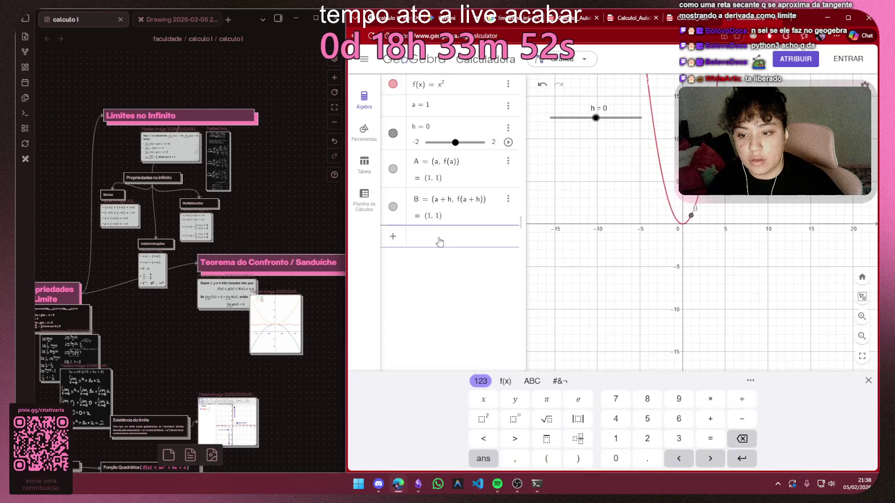
pyautogui.write('s = Reta[A, B]')
pyautogui.hotkey('ctrl', 'Tab')
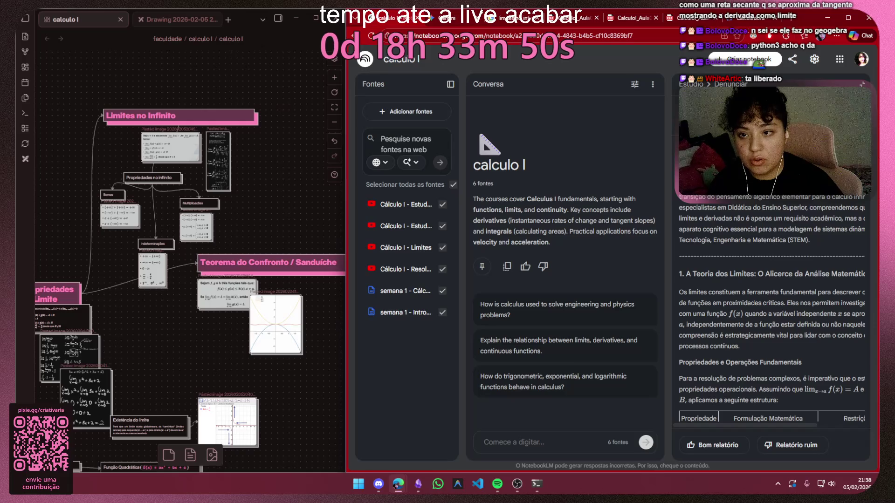
pyautogui.hotkey('ctrl', 'Tab')
pyautogui.click(625, 312)
pyautogui.scroll(-2, 673, 237)
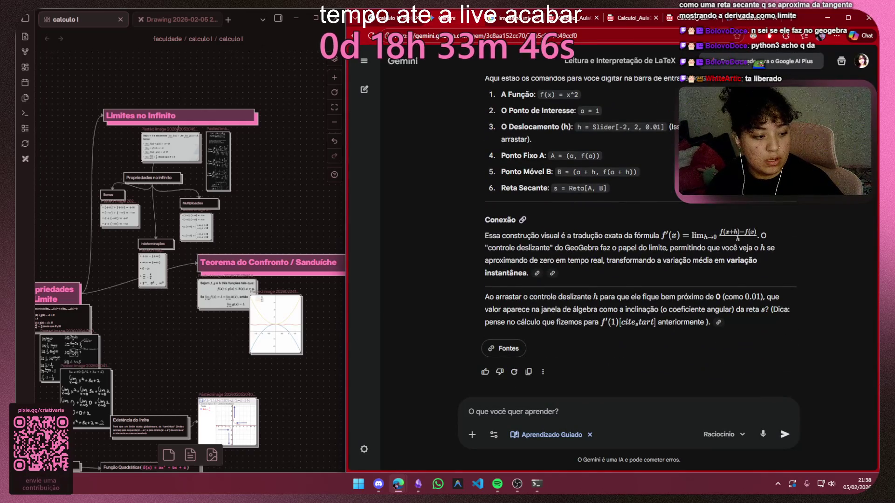
pyautogui.hotkey('alt', 'Tab')
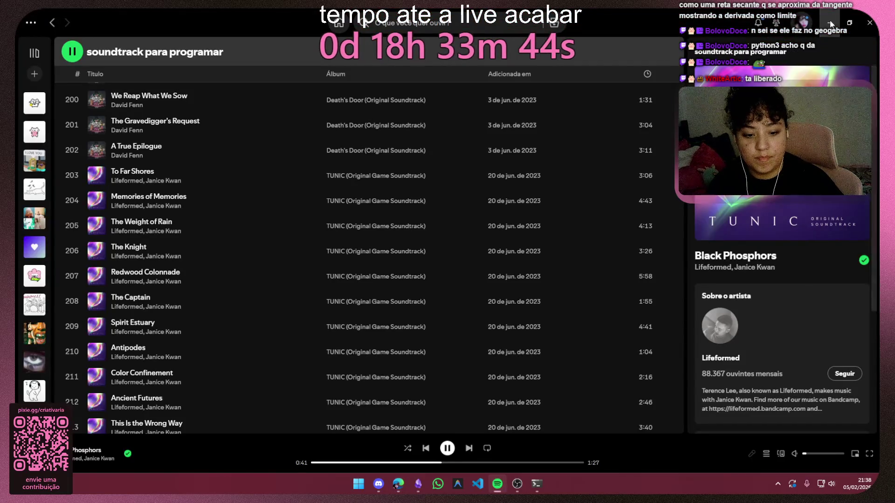
# Play Clairo's Amoeba from the levitate playlist and turn the volume up
pyautogui.click(831, 23)
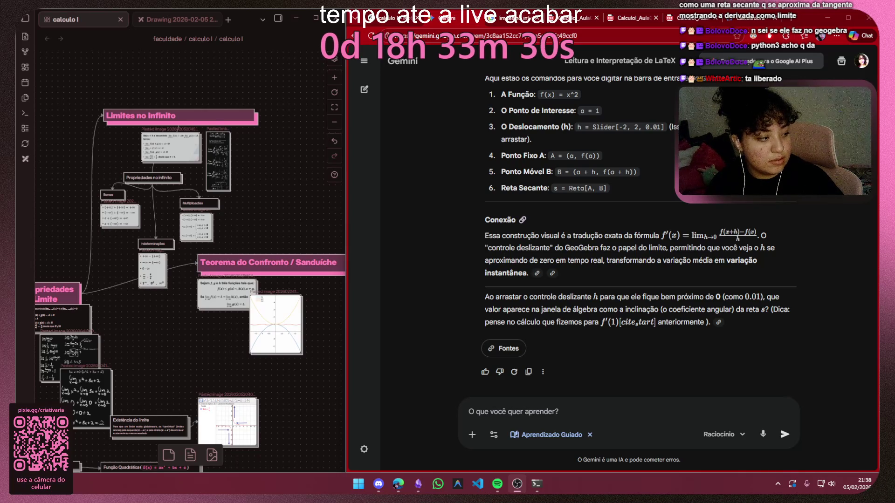
pyautogui.click(497, 484)
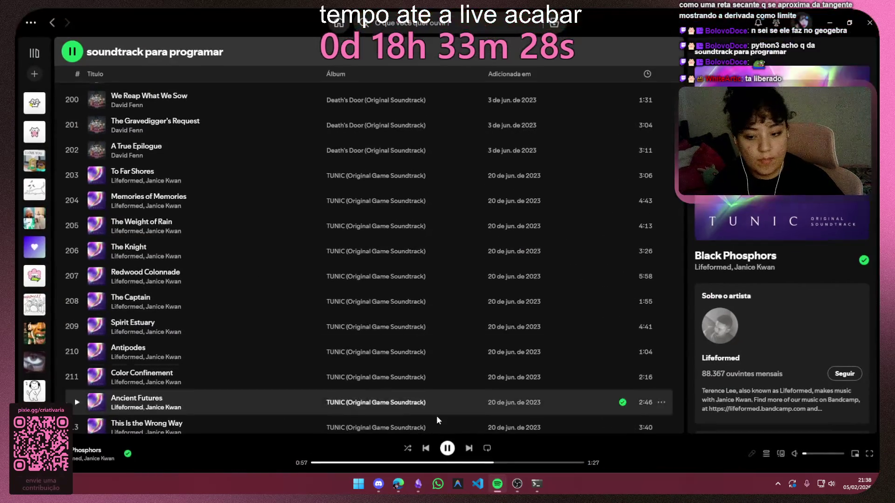
pyautogui.click(448, 448)
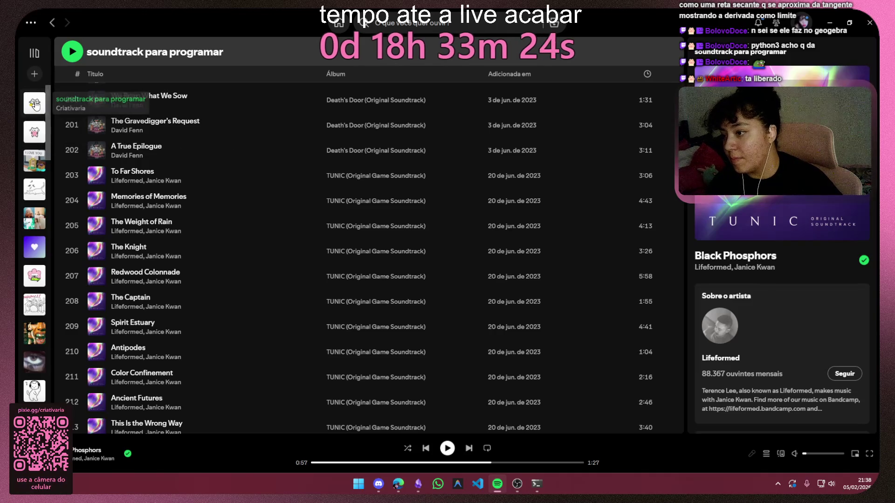
pyautogui.click(35, 189)
pyautogui.scroll(-5, 514, 215)
pyautogui.scroll(-5, 513, 214)
pyautogui.scroll(-5, 514, 214)
pyautogui.scroll(-3, 513, 214)
pyautogui.scroll(-5, 301, 258)
pyautogui.scroll(-5, 327, 253)
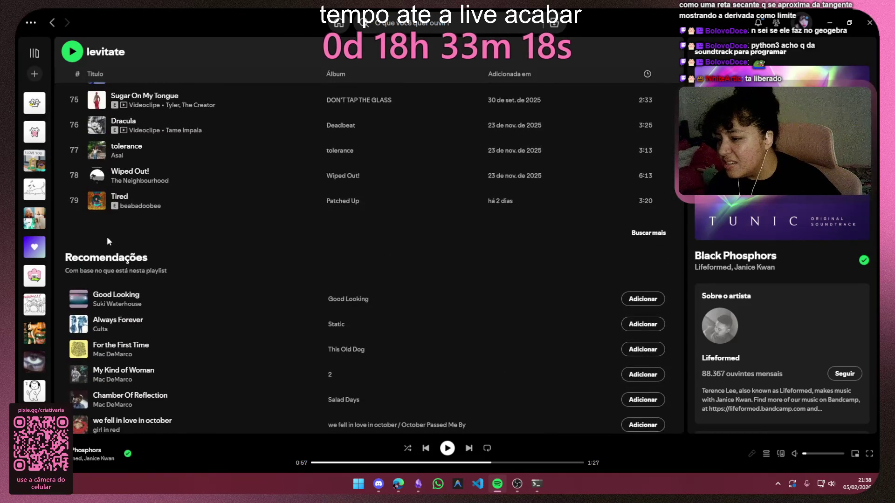
pyautogui.scroll(2, 107, 236)
pyautogui.scroll(3, 105, 308)
pyautogui.scroll(3, 105, 308)
pyautogui.scroll(2, 106, 313)
pyautogui.doubleClick(161, 217)
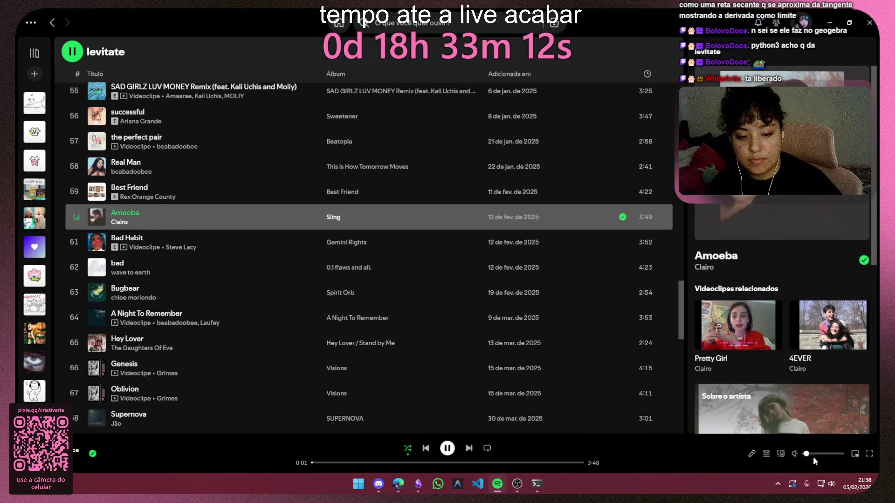
pyautogui.moveTo(806, 455); pyautogui.dragTo(816, 458)
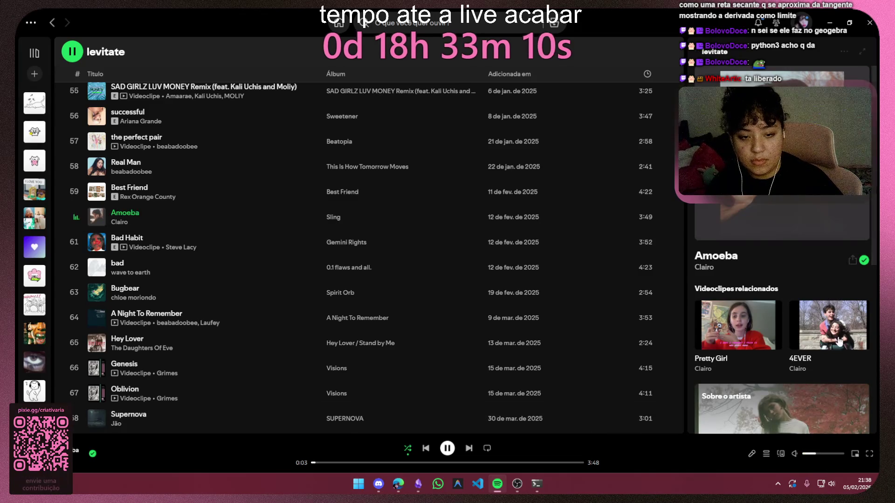
# Minimize Spotify and return via NotebookLM to the GeoGebra secant construction, nudging slider h
pyautogui.click(828, 21)
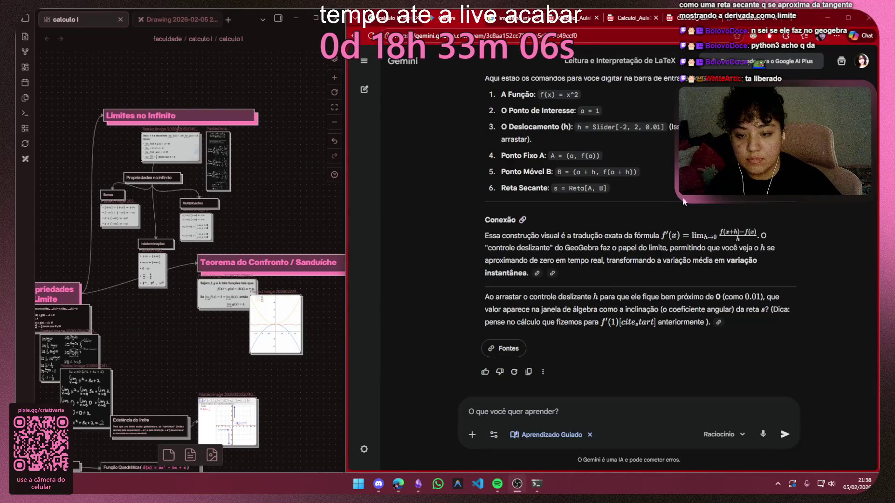
pyautogui.scroll(3, 706, 225)
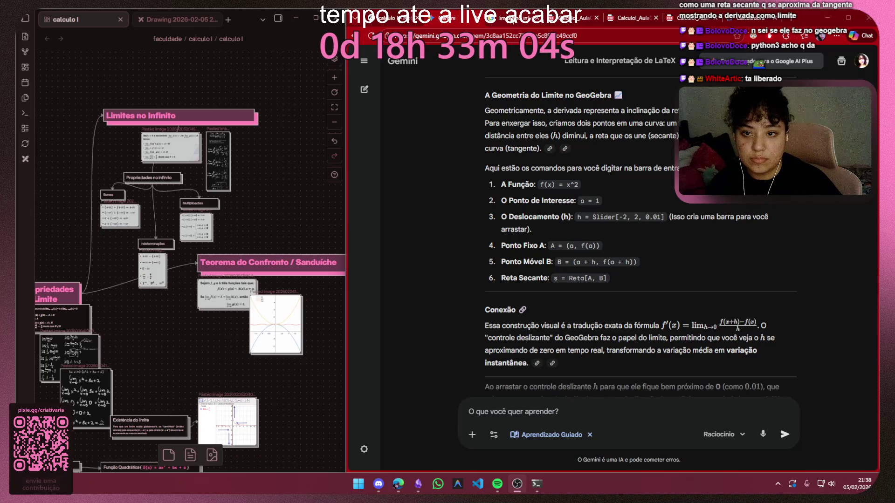
pyautogui.click(392, 19)
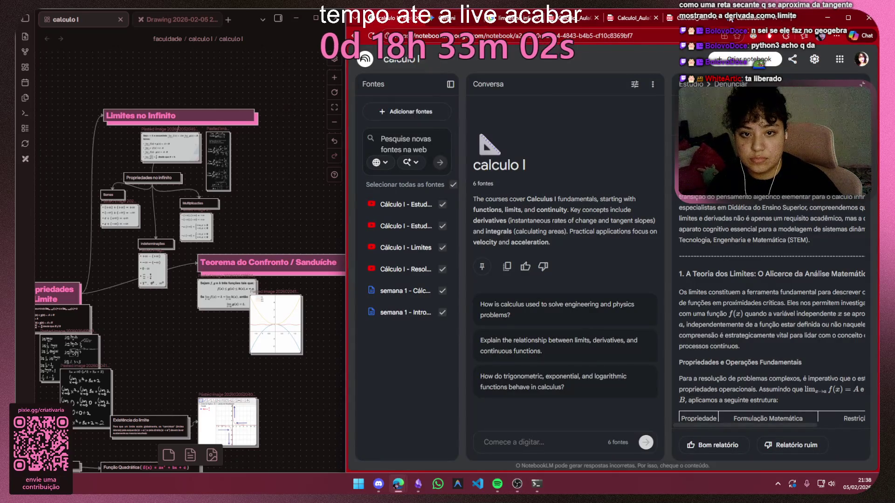
pyautogui.click(632, 18)
pyautogui.moveTo(596, 119)
pyautogui.mouseDown()
pyautogui.moveTo(576, 120)
pyautogui.moveTo(640, 117)
pyautogui.moveTo(532, 117)
pyautogui.moveTo(641, 117)
pyautogui.moveTo(616, 117)
pyautogui.mouseUp()
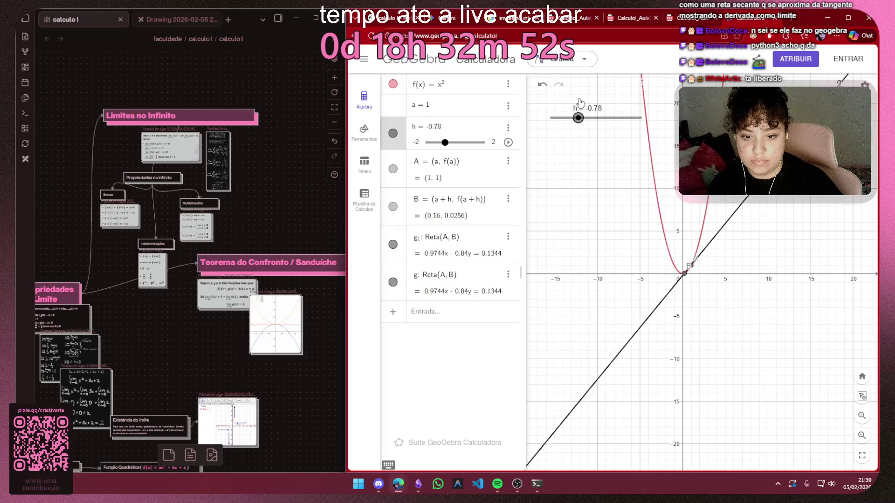
# Sweep slider h and settle at −2 so the secant is horizontal, then pan around point A
pyautogui.moveTo(615, 117)
pyautogui.mouseDown()
pyautogui.moveTo(532, 118)
pyautogui.moveTo(640, 117)
pyautogui.mouseUp()
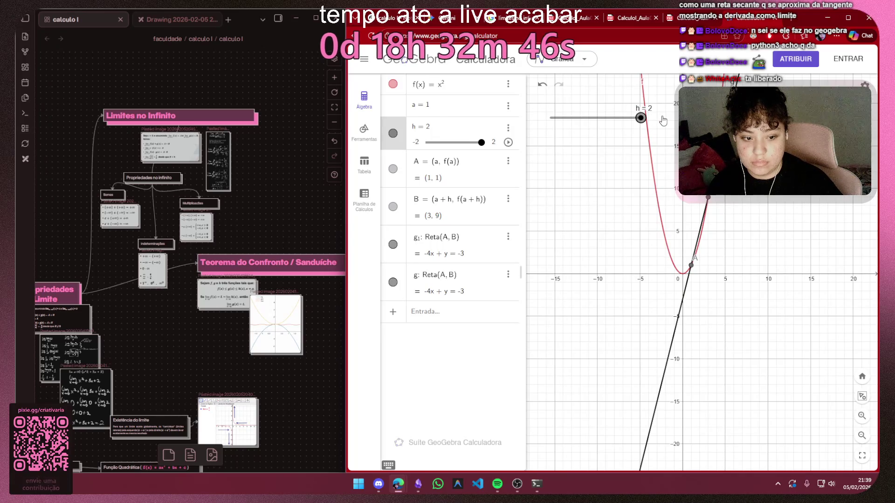
pyautogui.moveTo(640, 117)
pyautogui.mouseDown()
pyautogui.moveTo(589, 117)
pyautogui.moveTo(640, 118)
pyautogui.mouseUp()
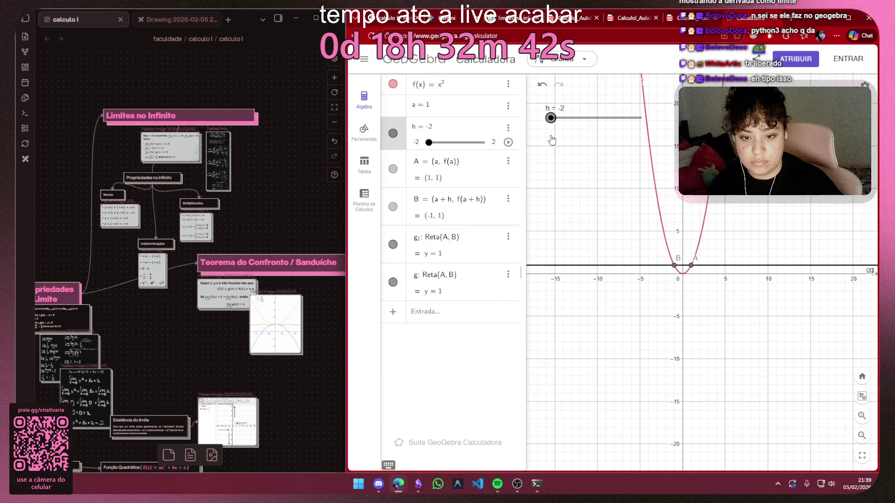
pyautogui.click(429, 141)
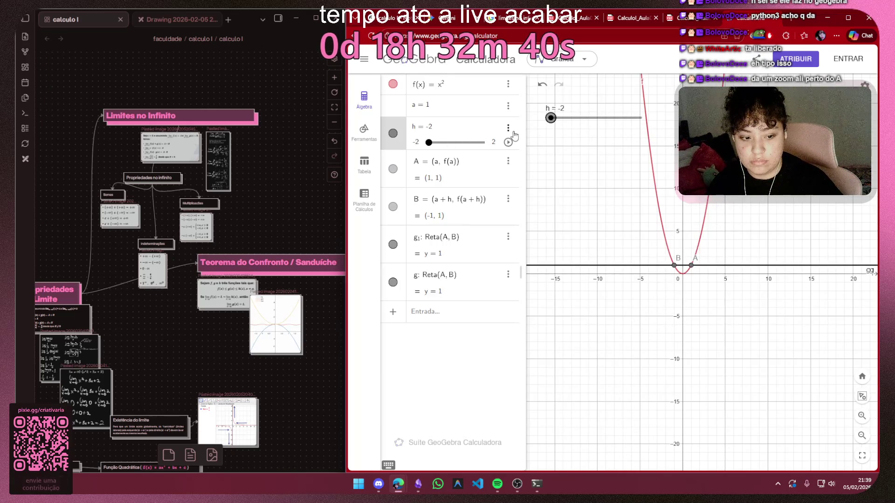
pyautogui.scroll(5, 715, 279)
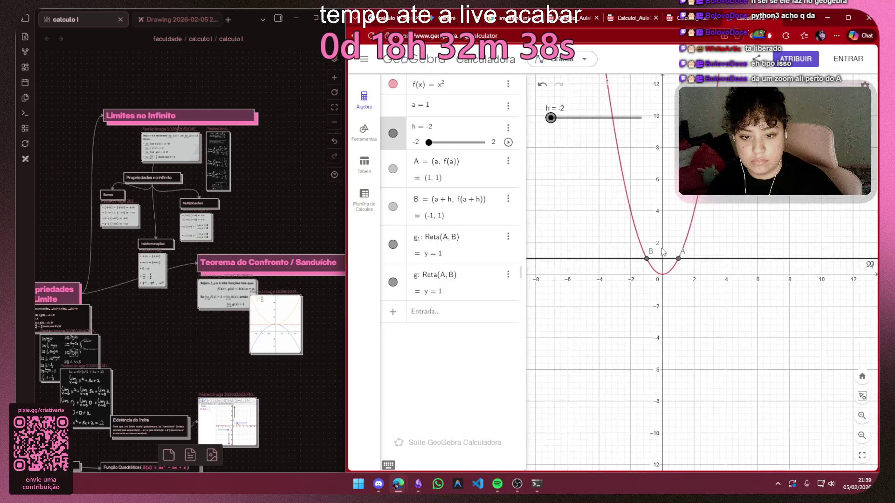
pyautogui.scroll(4, 715, 246)
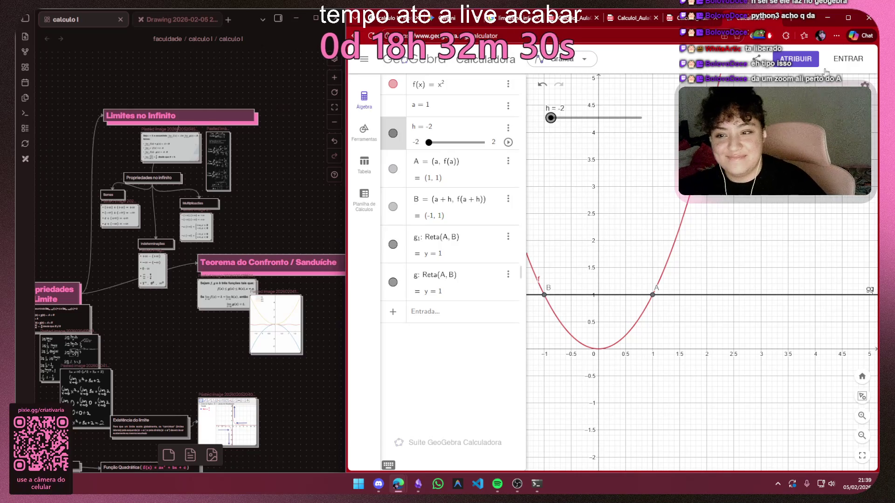
pyautogui.moveTo(617, 190); pyautogui.dragTo(659, 203)
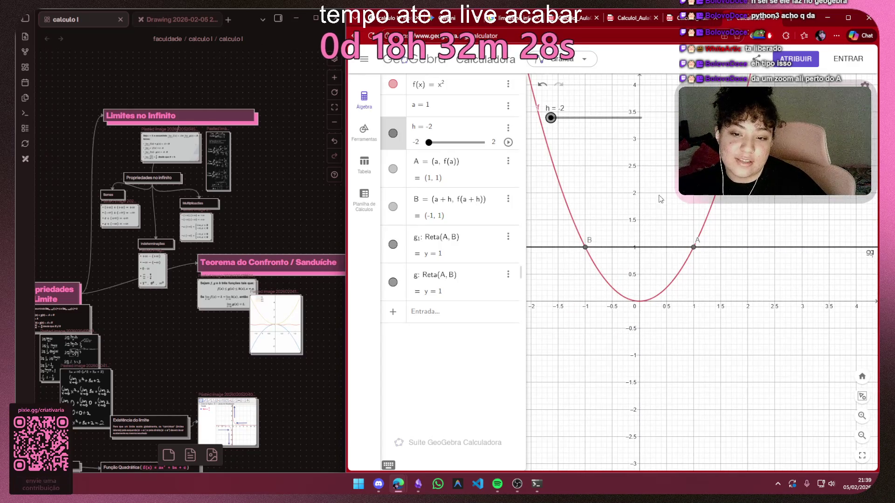
pyautogui.scroll(2, 657, 203)
# Move h from about 1.58 toward 0 so point B approaches A
pyautogui.moveTo(550, 117)
pyautogui.mouseDown()
pyautogui.moveTo(631, 116)
pyautogui.moveTo(587, 118)
pyautogui.moveTo(595, 117)
pyautogui.mouseUp()
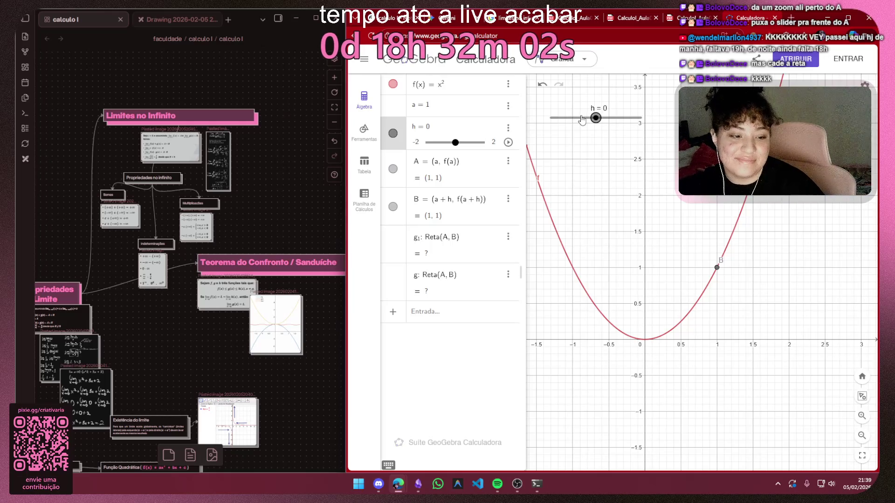
pyautogui.moveTo(595, 118); pyautogui.dragTo(593, 118)
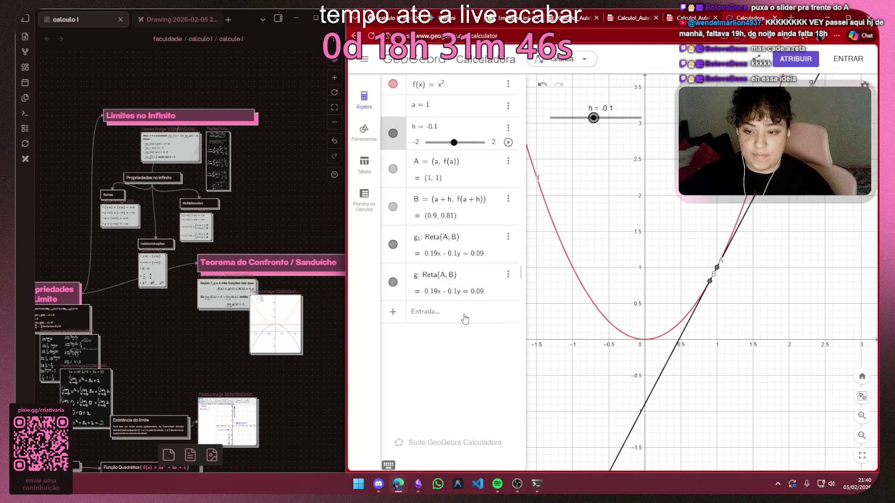
# Add a new line s = Reta[A,B] through points A and B
pyautogui.click(470, 284)
pyautogui.click(620, 321)
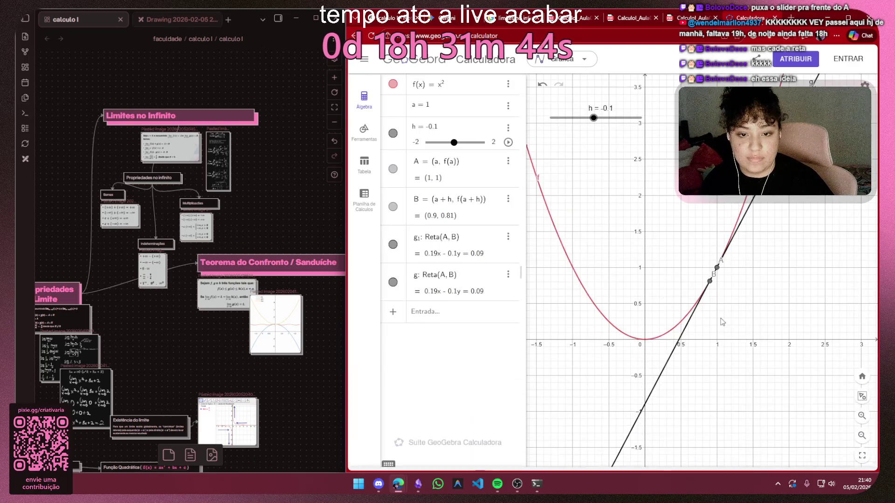
pyautogui.click(426, 310)
pyautogui.press('Return')
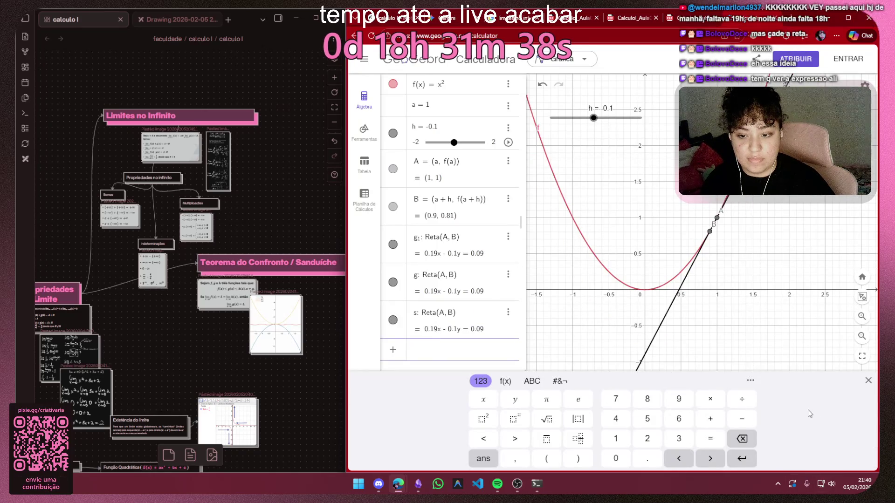
# Leave the new entry and nudge h to about 0.04
pyautogui.click(867, 381)
pyautogui.moveTo(592, 118); pyautogui.dragTo(596, 117)
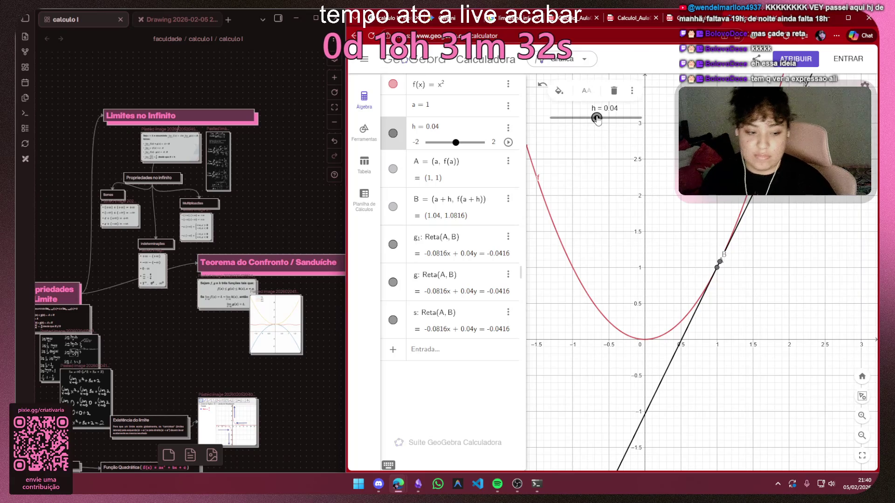
pyautogui.click(596, 118)
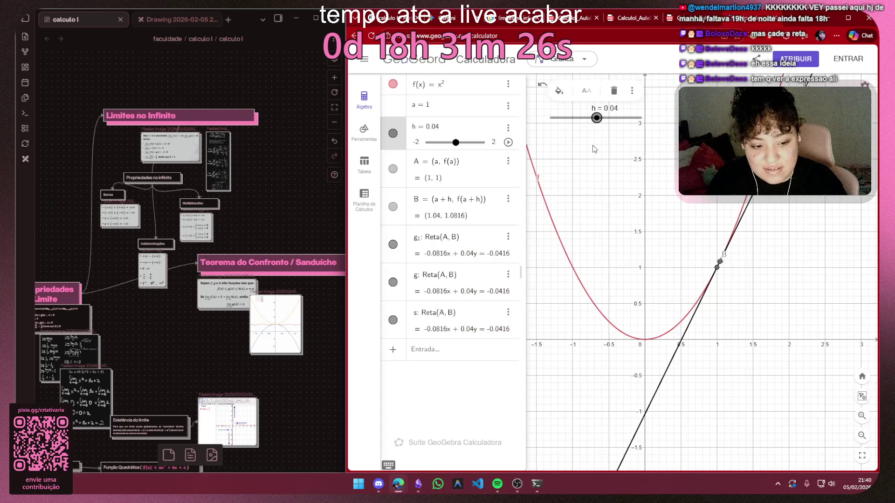
# Delete line s, keep lines g and g₁, and move h to about −1.18
pyautogui.click(446, 326)
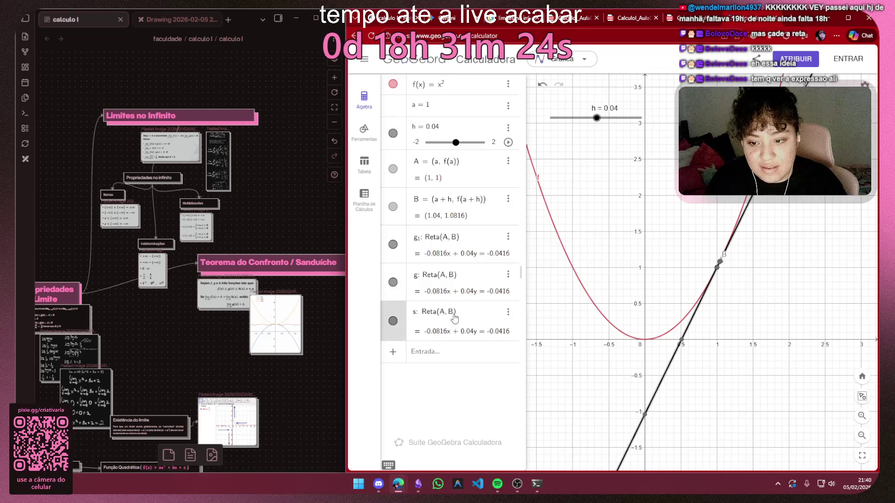
pyautogui.click(508, 312)
pyautogui.click(522, 356)
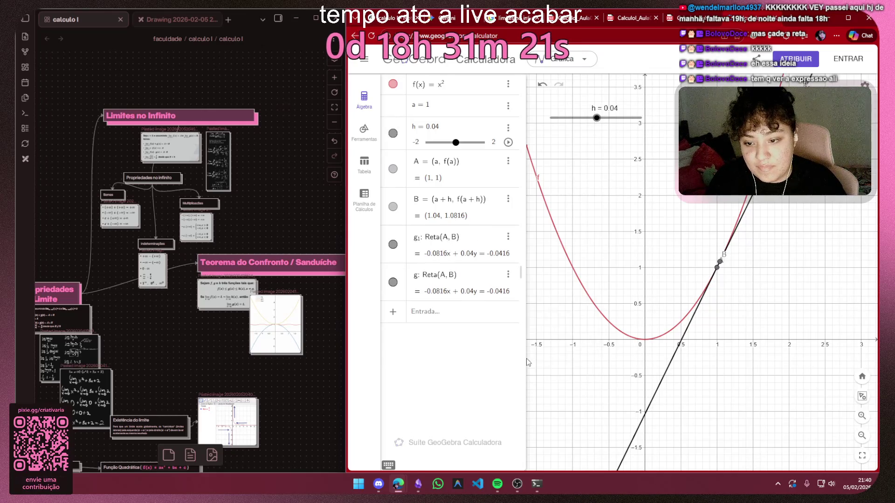
pyautogui.click(508, 274)
pyautogui.click(463, 280)
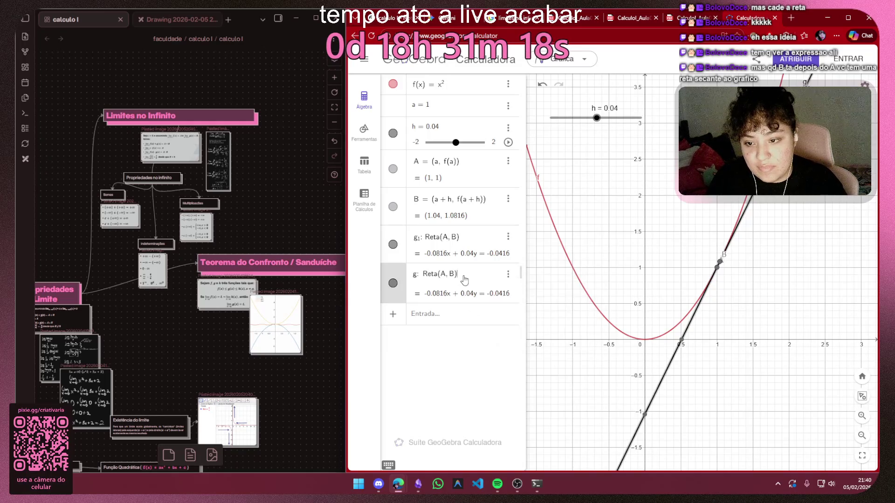
pyautogui.click(479, 242)
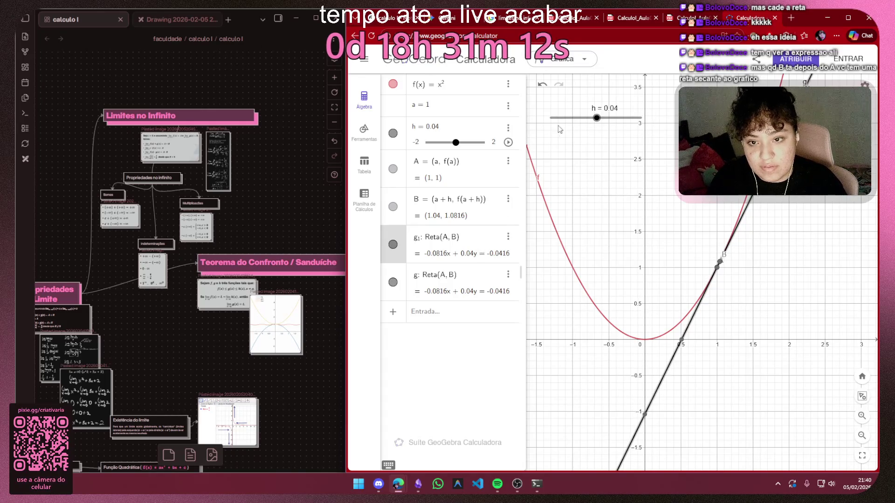
pyautogui.moveTo(595, 118)
pyautogui.mouseDown()
pyautogui.moveTo(550, 120)
pyautogui.moveTo(581, 119)
pyautogui.moveTo(562, 118)
pyautogui.mouseUp()
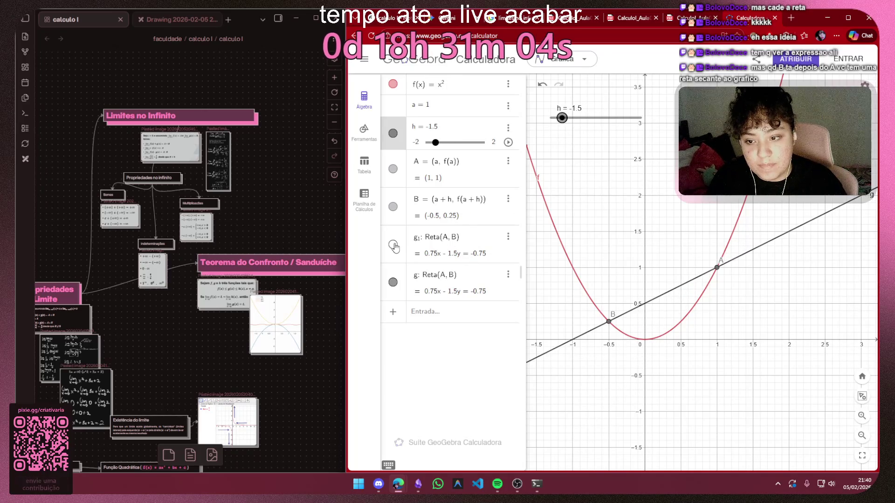
# Hide the duplicate line g and vary h to end at 0.5, cancelling an attempted screen capture
pyautogui.click(394, 282)
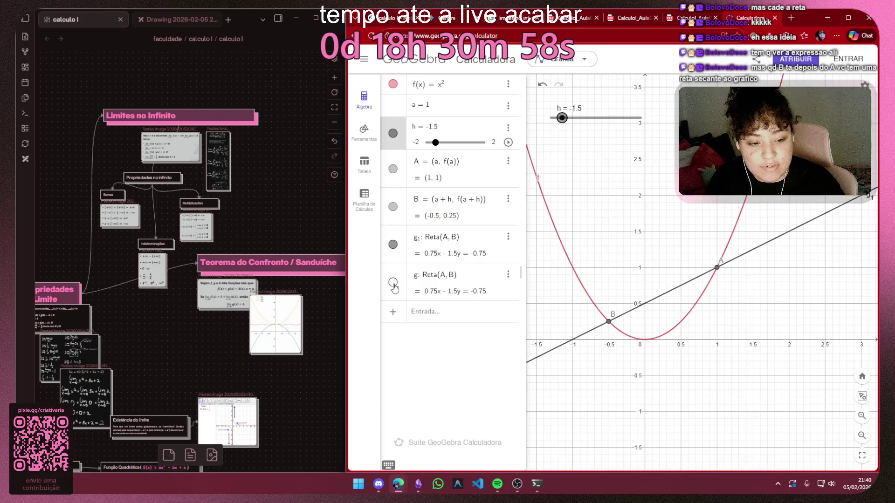
pyautogui.moveTo(562, 117); pyautogui.dragTo(606, 117)
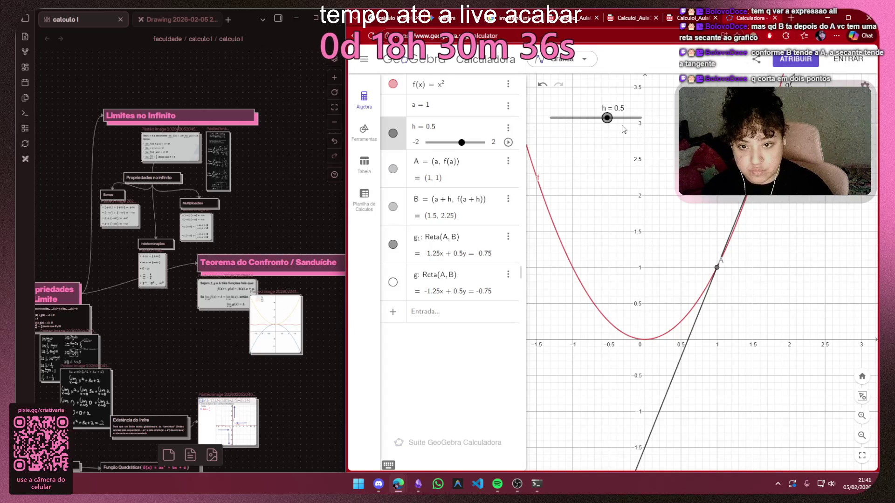
pyautogui.moveTo(607, 117); pyautogui.dragTo(606, 118)
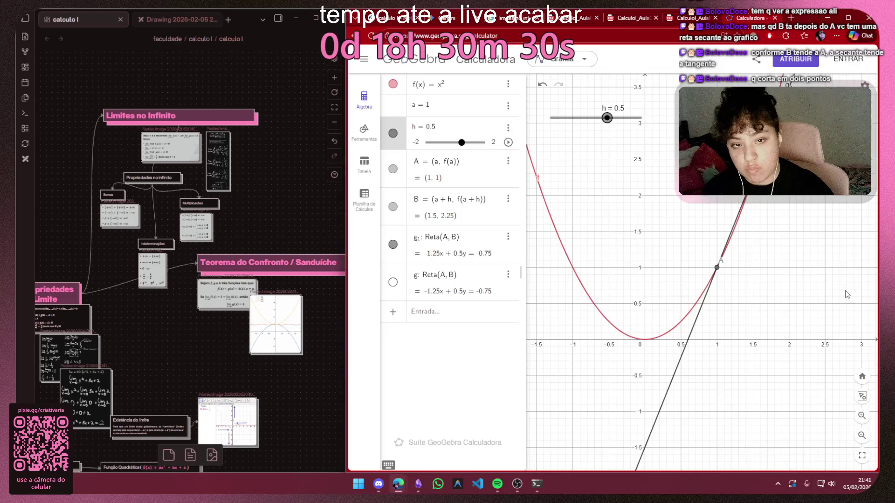
pyautogui.press('super+shift+s')
pyautogui.press('Escape')
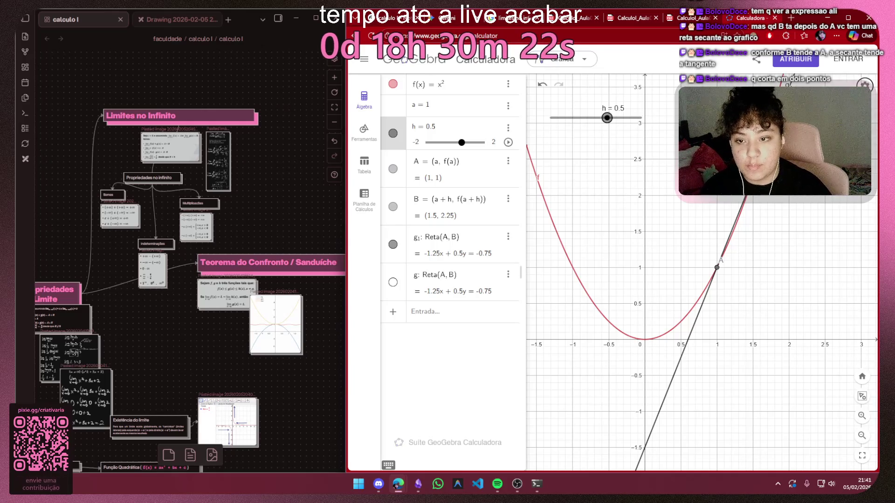
pyautogui.scroll(2, 720, 260)
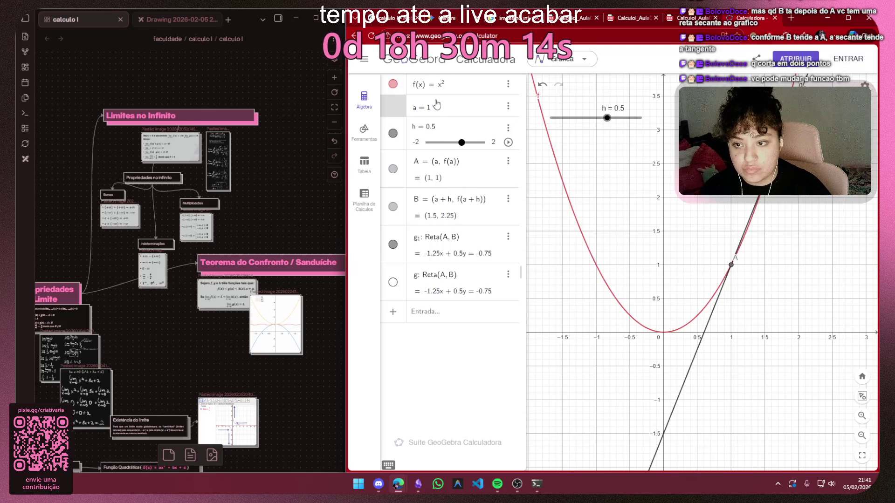
# Inspect point B and lines g₁, g in the Algebra view, then begin editing f(x) = x²
pyautogui.click(463, 199)
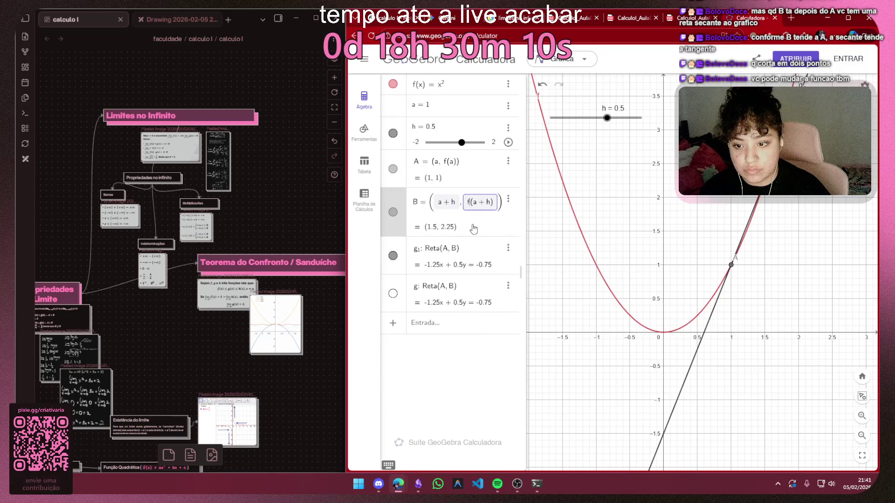
pyautogui.click(471, 255)
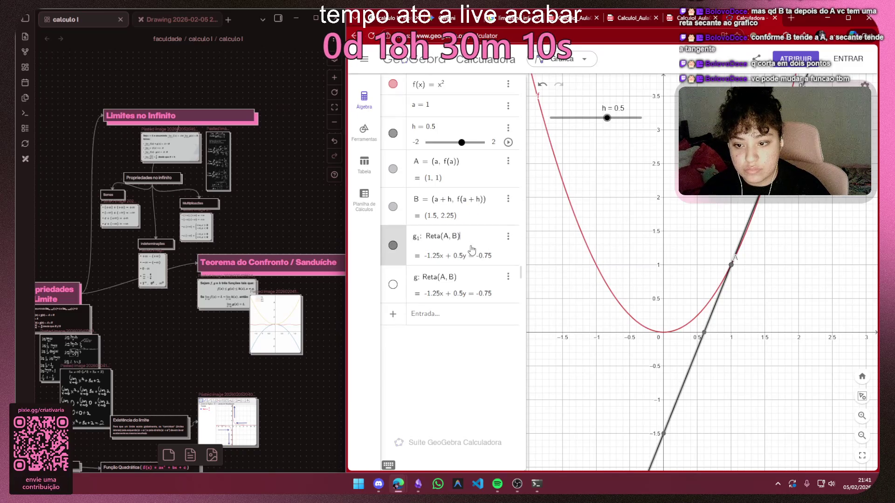
pyautogui.click(461, 281)
pyautogui.click(601, 374)
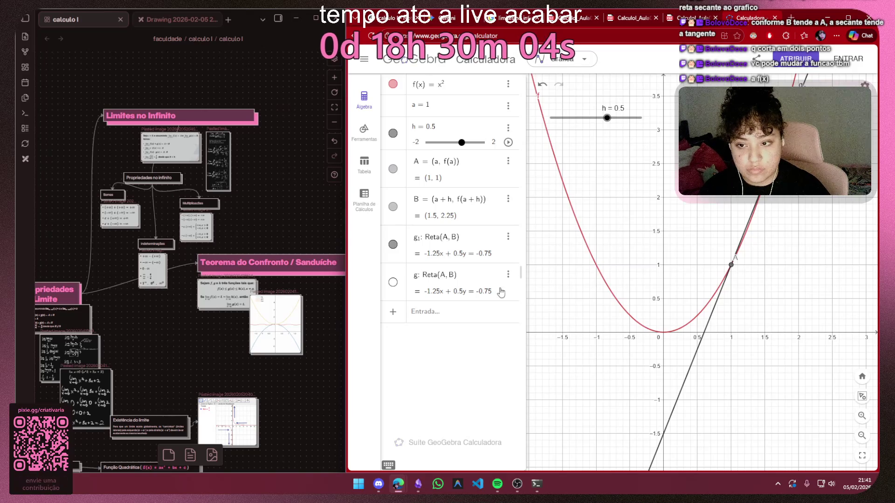
pyautogui.click(436, 88)
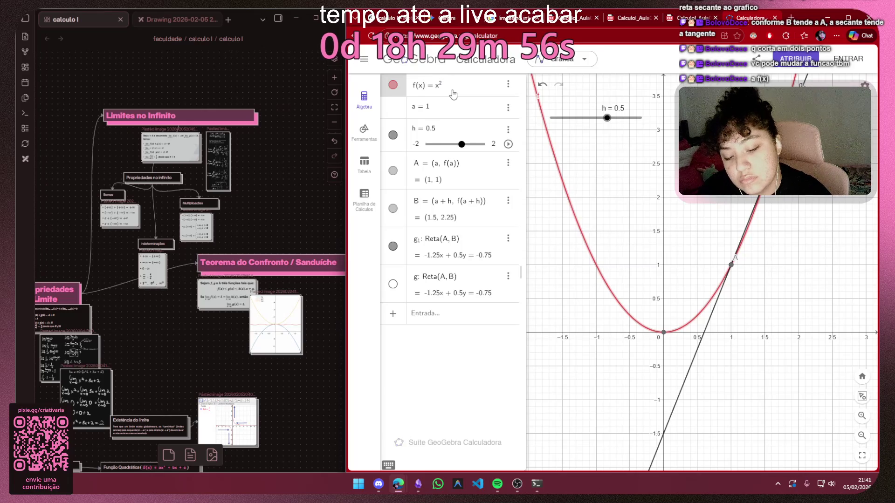
pyautogui.write(' + ')
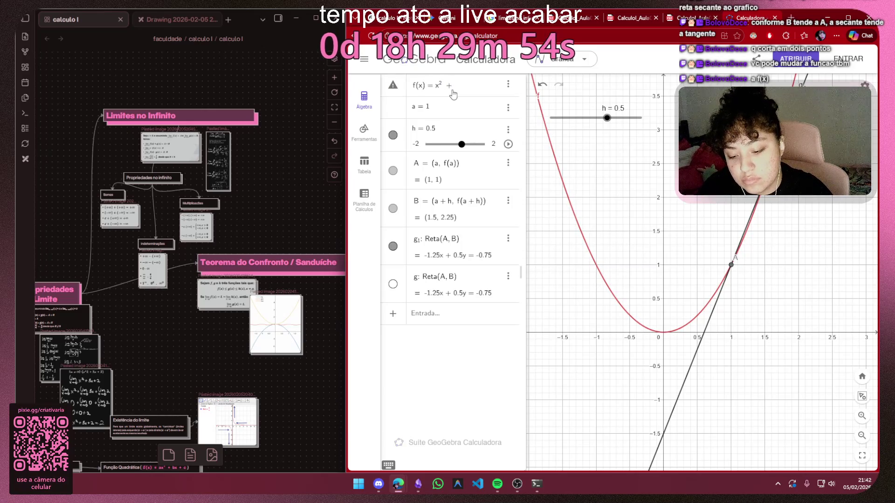
pyautogui.write('y³')
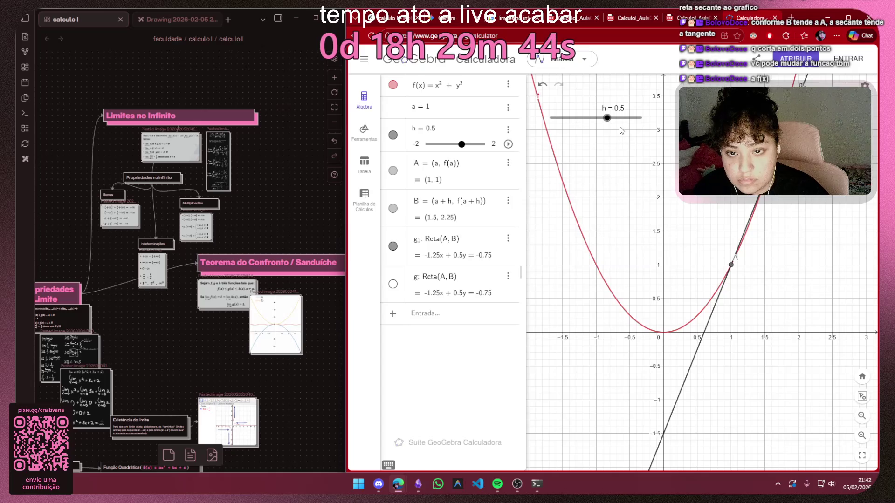
# Nudge h to 0.56 and strip the added terms so f(x) stays plain x²
pyautogui.moveTo(606, 117); pyautogui.dragTo(608, 119)
pyautogui.hotkey('ctrl', 'z')
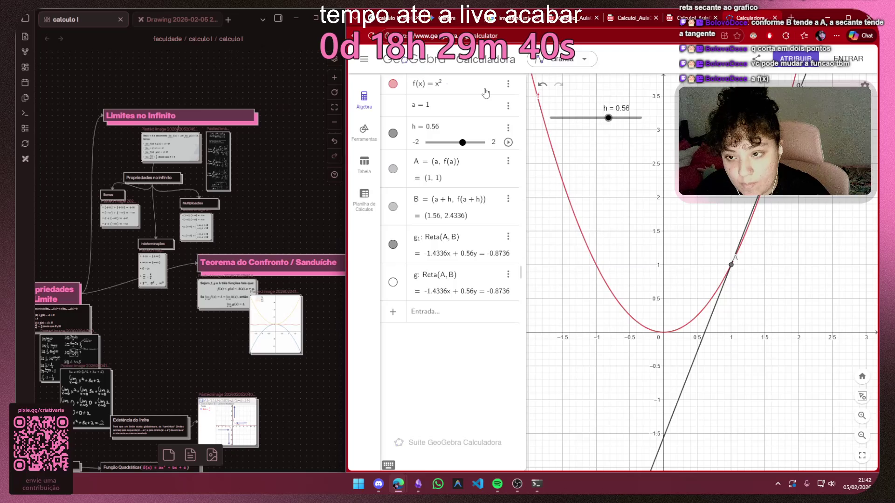
pyautogui.write(' + x')
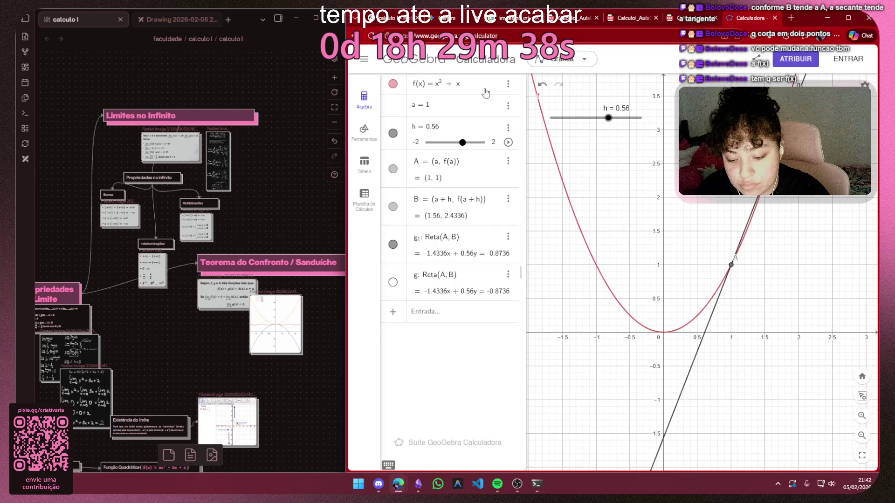
pyautogui.write('*')
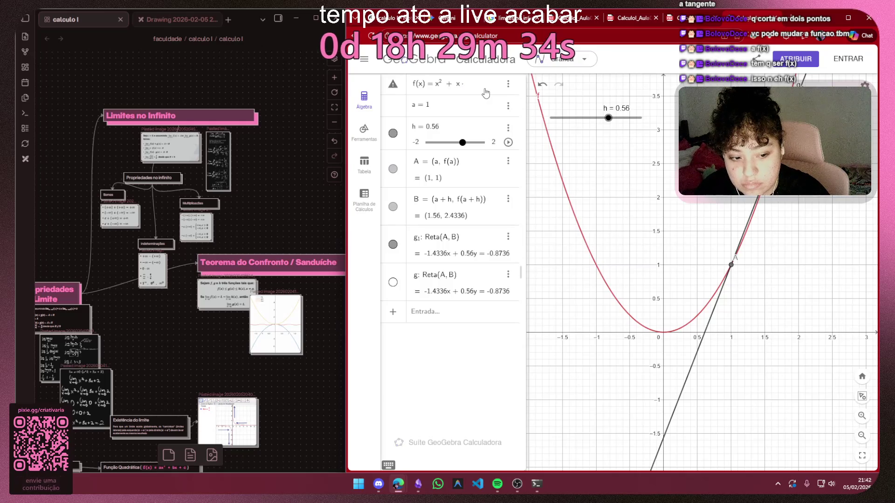
pyautogui.press('BackSpace')
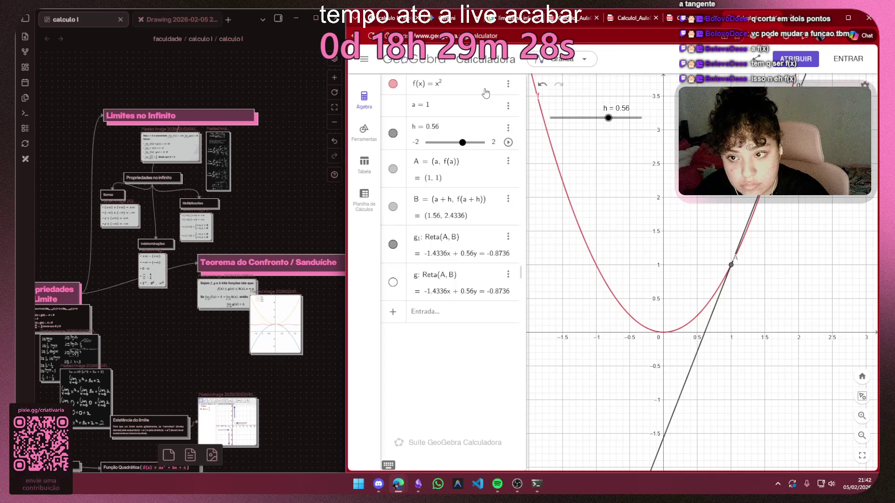
pyautogui.click(434, 349)
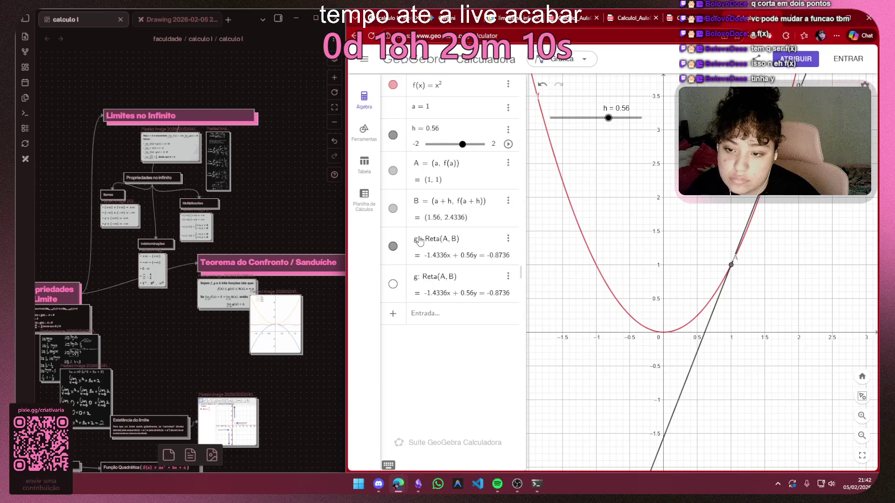
# Review point B's definition unchanged and begin editing f(x) again
pyautogui.click(478, 205)
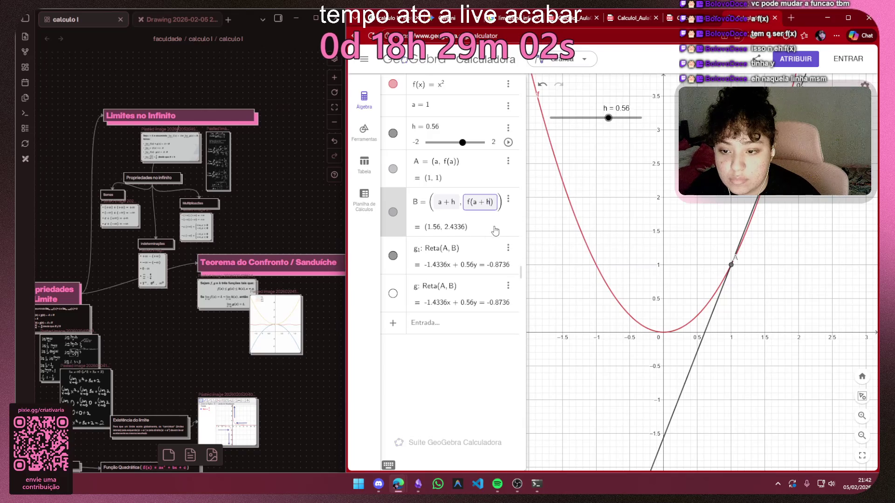
pyautogui.click(449, 357)
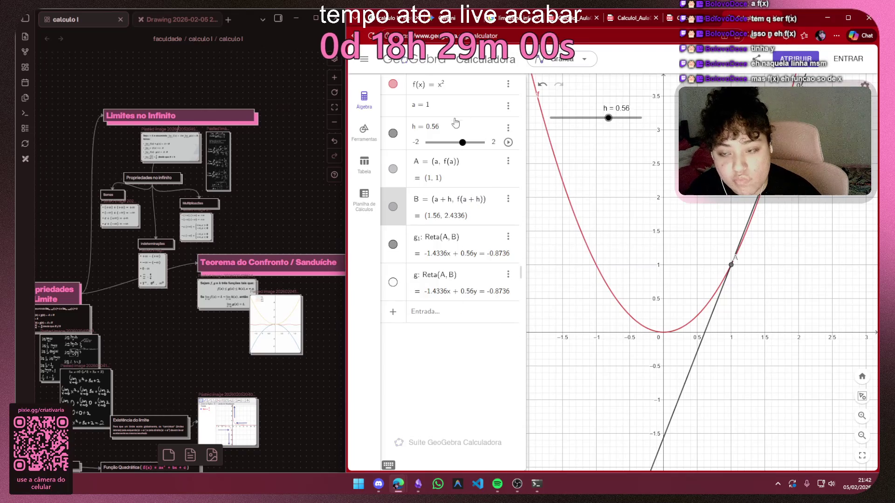
pyautogui.click(464, 89)
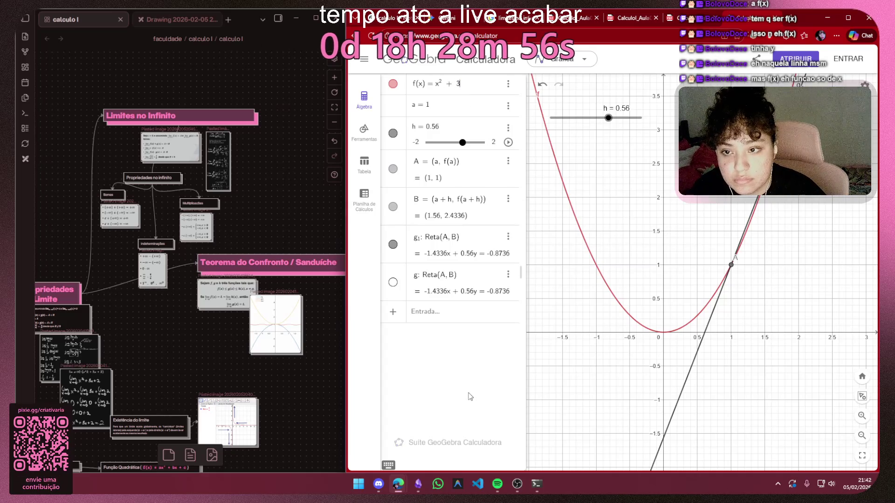
# Confirm f(x) = x² + 3, view the raised parabola, and swing h from 0.74 to a negative value
pyautogui.press('Escape')
pyautogui.click(468, 84)
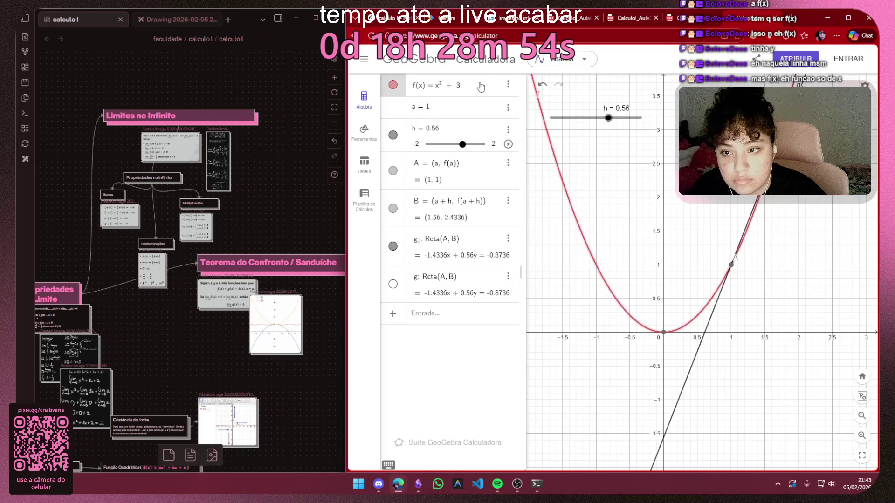
pyautogui.moveTo(607, 118); pyautogui.dragTo(612, 119)
pyautogui.moveTo(616, 209)
pyautogui.mouseDown()
pyautogui.moveTo(618, 348)
pyautogui.moveTo(612, 341)
pyautogui.mouseUp()
pyautogui.moveTo(613, 119); pyautogui.dragTo(567, 118)
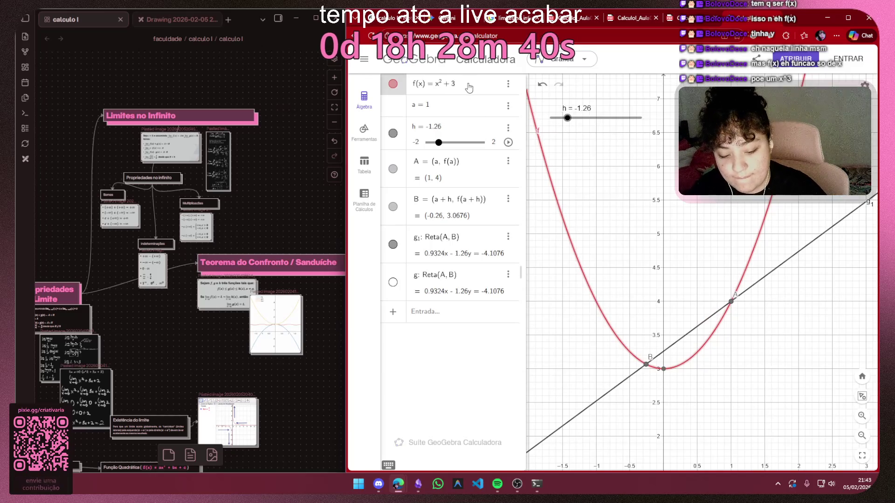
pyautogui.write('x³')
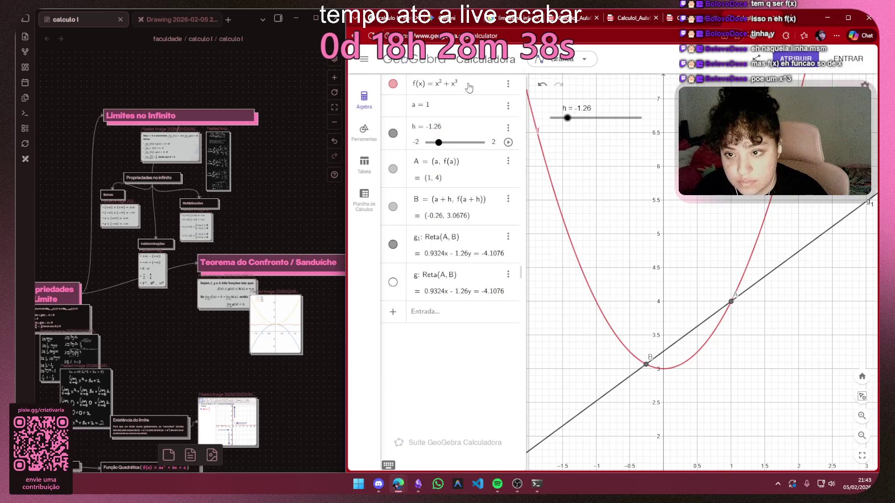
pyautogui.write('3')
pyautogui.scroll(-5, 557, 205)
pyautogui.scroll(5, 634, 309)
pyautogui.scroll(2, 661, 310)
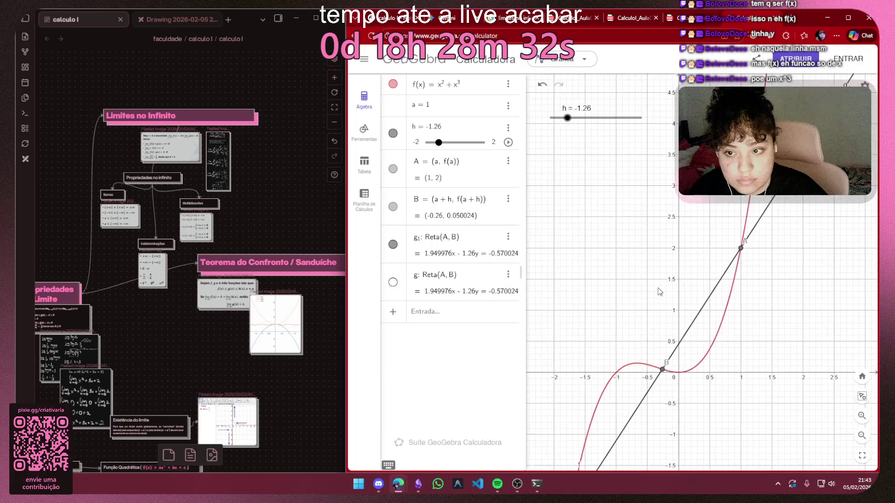
pyautogui.scroll(-2, 666, 301)
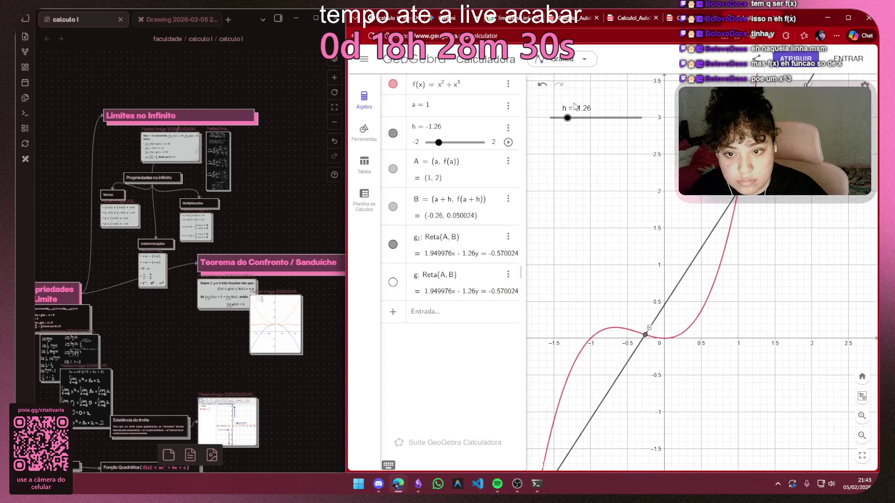
# Sweep h through 0.7, near zero and 0.88 while panning, then set h to −2 with B at (−1, 0)
pyautogui.moveTo(568, 118)
pyautogui.mouseDown()
pyautogui.moveTo(611, 118)
pyautogui.moveTo(549, 118)
pyautogui.moveTo(598, 118)
pyautogui.mouseUp()
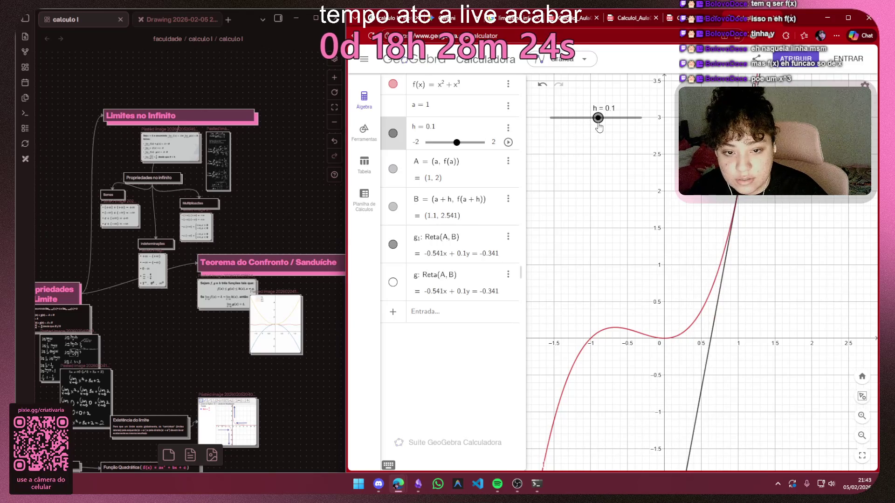
pyautogui.moveTo(763, 215); pyautogui.dragTo(657, 347)
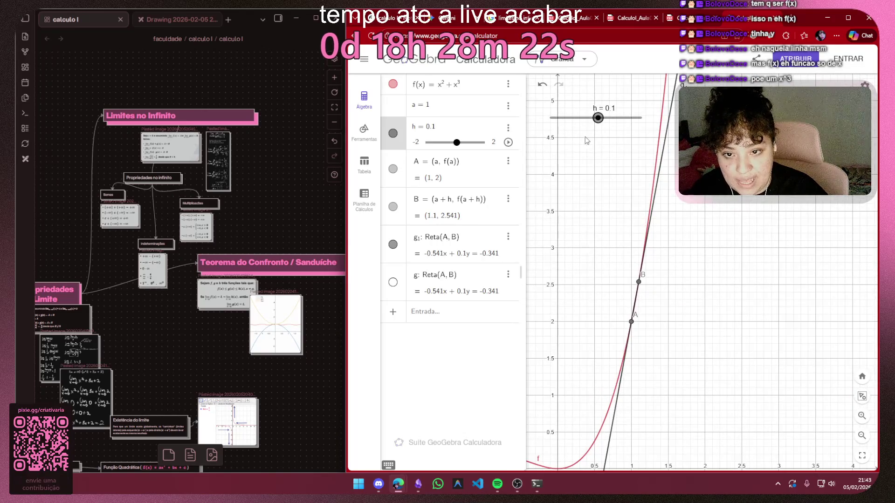
pyautogui.moveTo(597, 119); pyautogui.dragTo(596, 119)
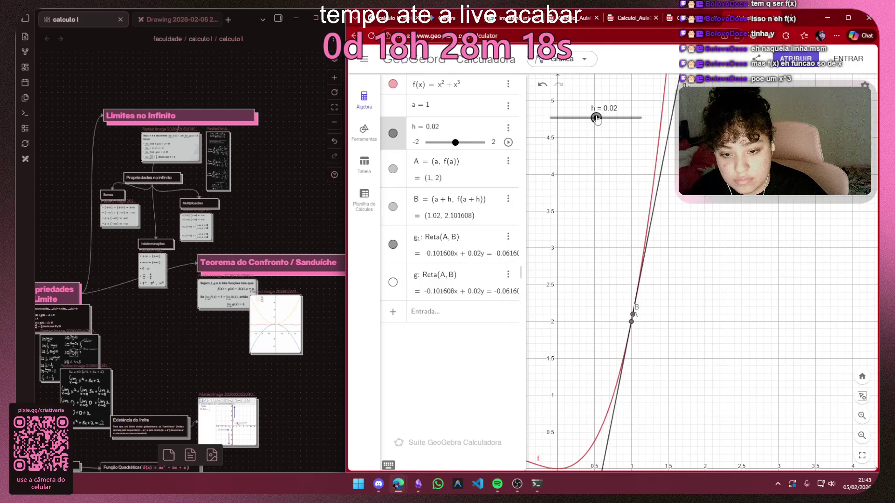
pyautogui.moveTo(596, 118); pyautogui.dragTo(615, 118)
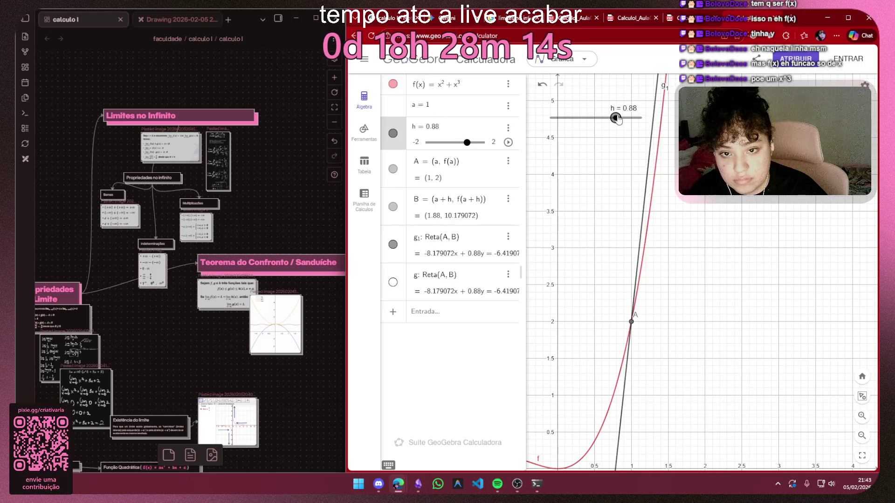
pyautogui.moveTo(697, 210); pyautogui.dragTo(696, 420)
pyautogui.scroll(-2, 710, 252)
pyautogui.scroll(-1, 711, 259)
pyautogui.scroll(-2, 713, 260)
pyautogui.scroll(-2, 713, 260)
pyautogui.scroll(-2, 699, 272)
pyautogui.scroll(-2, 684, 287)
pyautogui.scroll(-2, 664, 302)
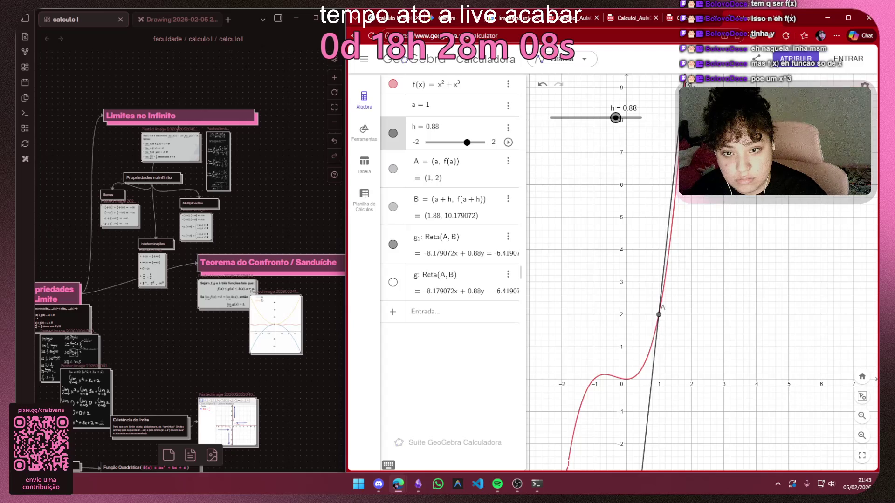
pyautogui.moveTo(616, 119); pyautogui.dragTo(550, 119)
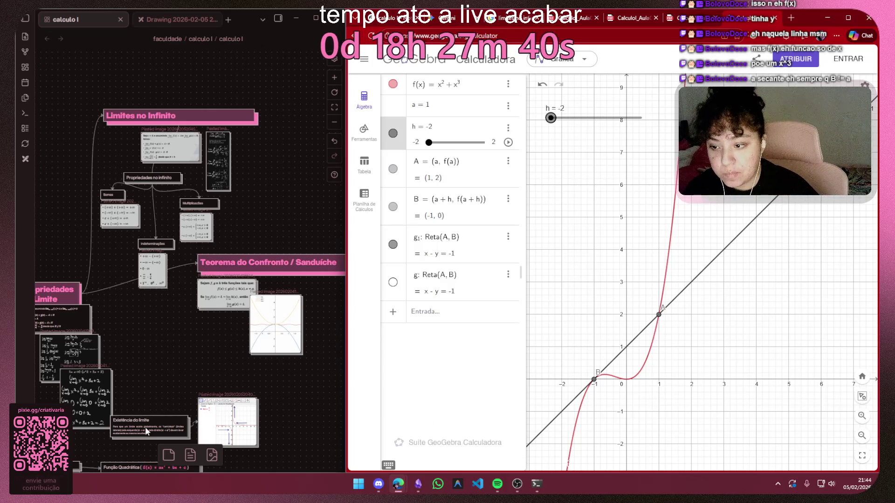
pyautogui.scroll(-3, 219, 326)
pyautogui.scroll(-3, 152, 332)
pyautogui.scroll(2, 140, 363)
pyautogui.scroll(3, 196, 294)
pyautogui.scroll(2, 199, 277)
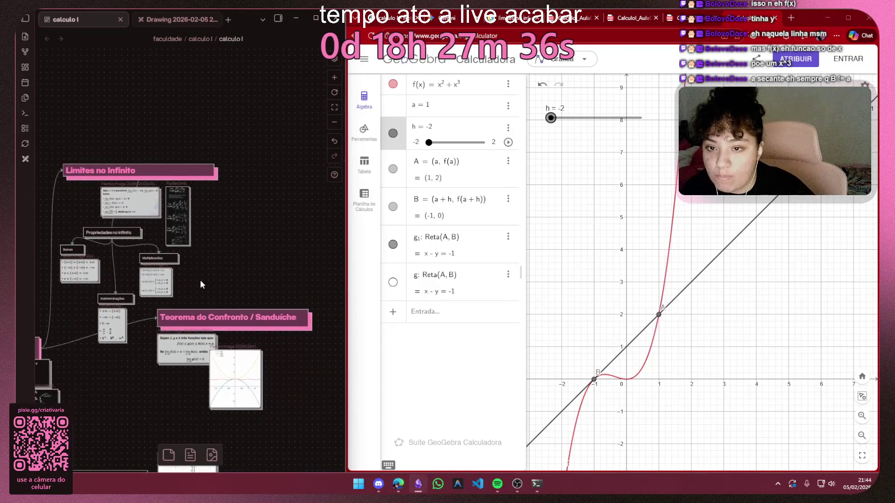
pyautogui.click(645, 20)
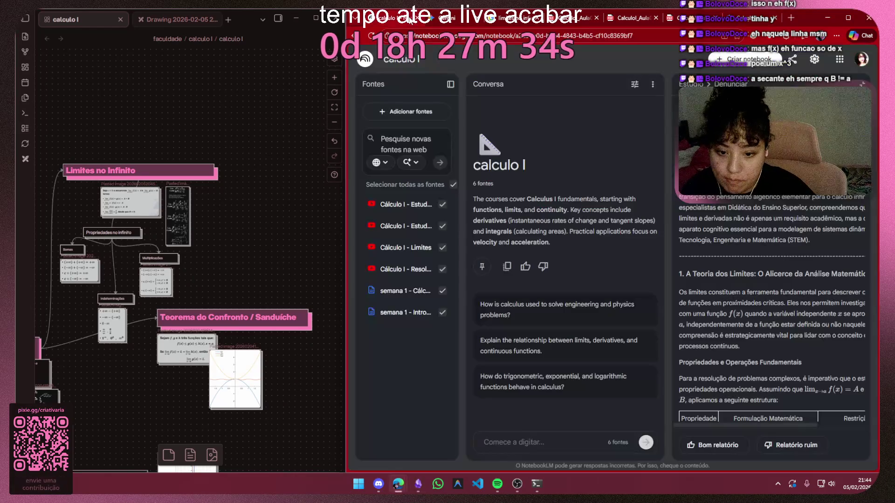
pyautogui.click(493, 19)
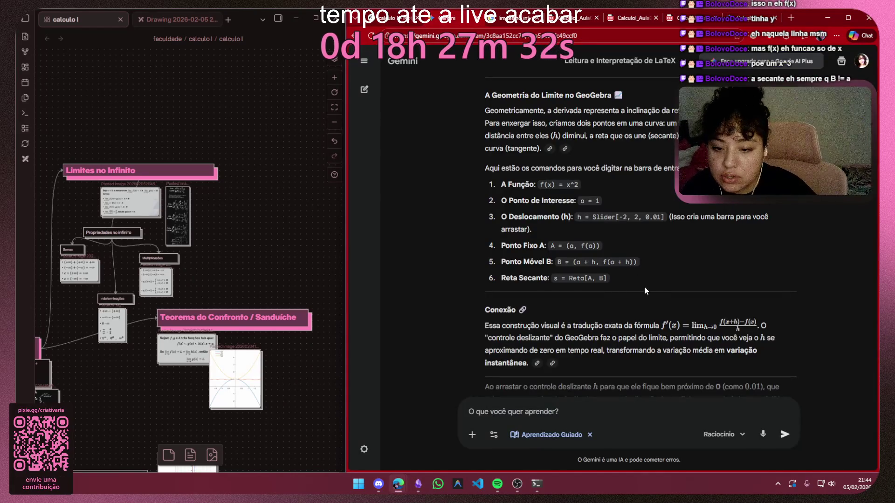
pyautogui.scroll(-1, 644, 286)
pyautogui.scroll(-1, 645, 274)
pyautogui.scroll(2, 639, 286)
pyautogui.scroll(3, 637, 297)
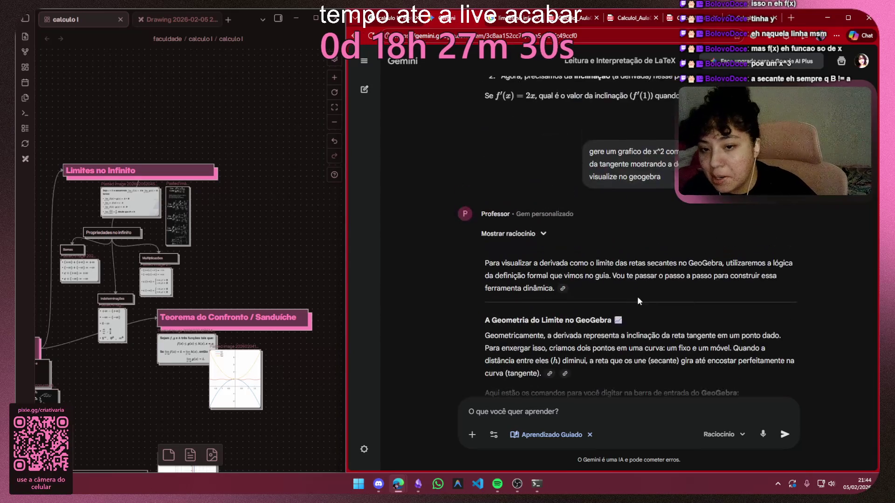
pyautogui.scroll(4, 610, 251)
pyautogui.scroll(4, 606, 252)
pyautogui.scroll(4, 699, 258)
pyautogui.scroll(3, 798, 264)
pyautogui.scroll(5, 769, 246)
pyautogui.scroll(1, 763, 233)
pyautogui.scroll(-4, 762, 232)
pyautogui.scroll(-3, 757, 238)
pyautogui.scroll(-5, 748, 241)
pyautogui.scroll(-3, 748, 241)
pyautogui.scroll(-5, 748, 241)
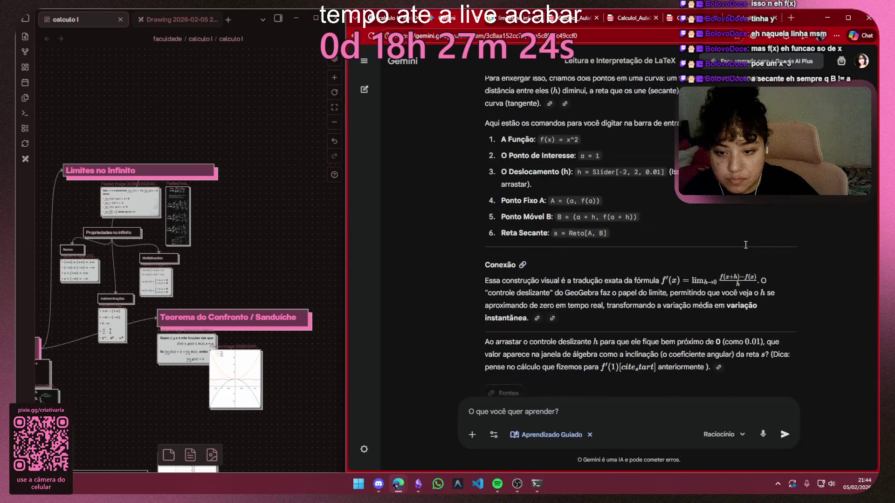
pyautogui.scroll(-3, 744, 242)
pyautogui.scroll(5, 719, 252)
pyautogui.scroll(2, 719, 252)
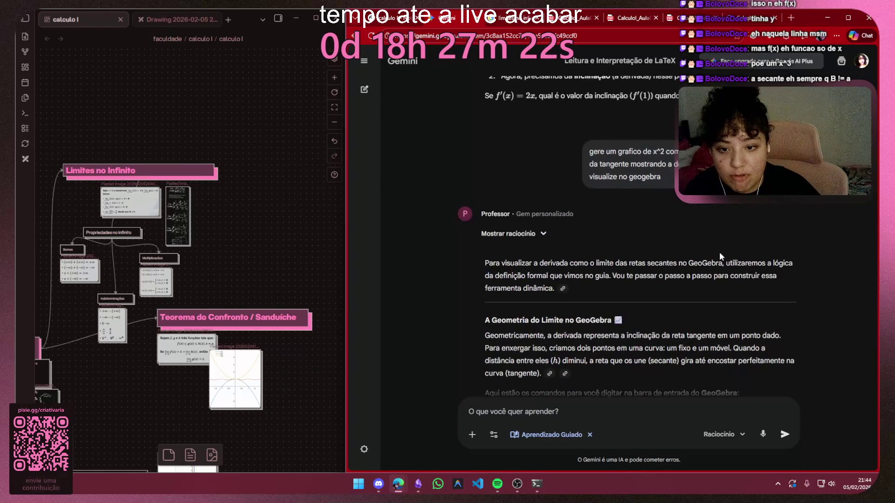
pyautogui.scroll(5, 720, 251)
pyautogui.scroll(5, 718, 251)
pyautogui.scroll(3, 718, 251)
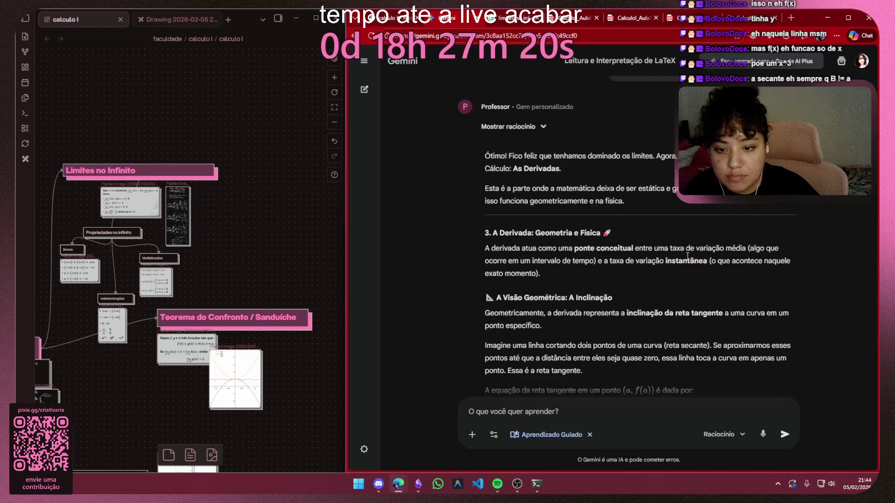
pyautogui.scroll(-1, 687, 255)
pyautogui.hotkey('ctrl', 'Tab')
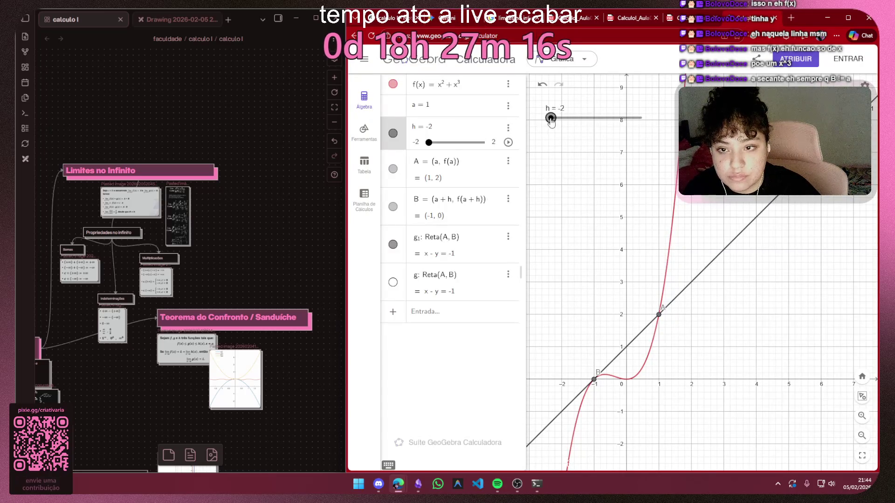
# Raise h to 0.26, then undo repeatedly back to h at −1.26
pyautogui.moveTo(550, 119); pyautogui.dragTo(601, 118)
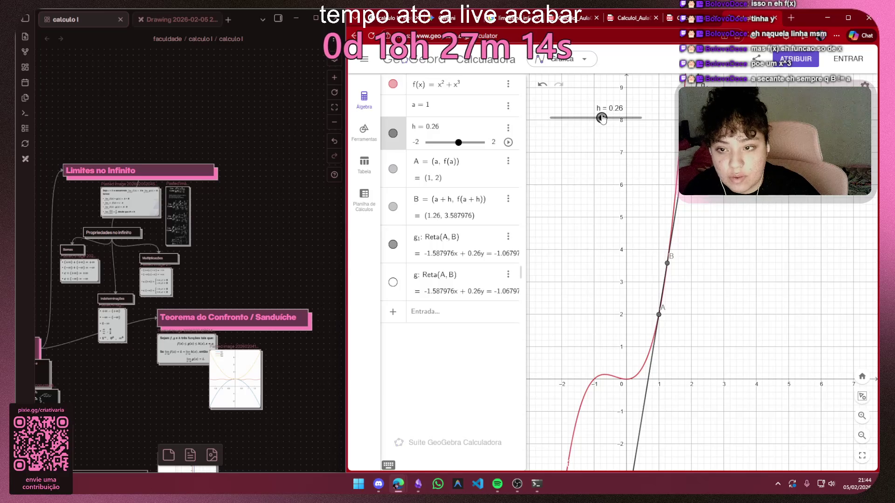
pyautogui.click(543, 86)
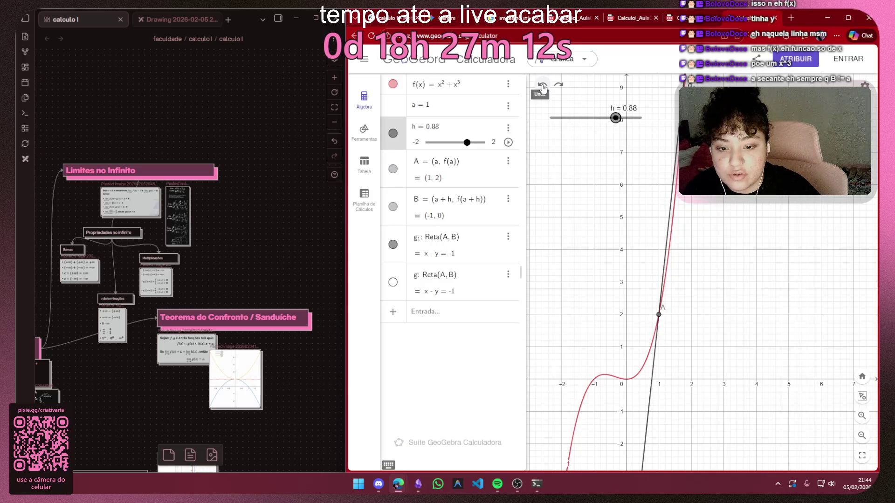
pyautogui.click(543, 86)
pyautogui.scroll(-3, 620, 208)
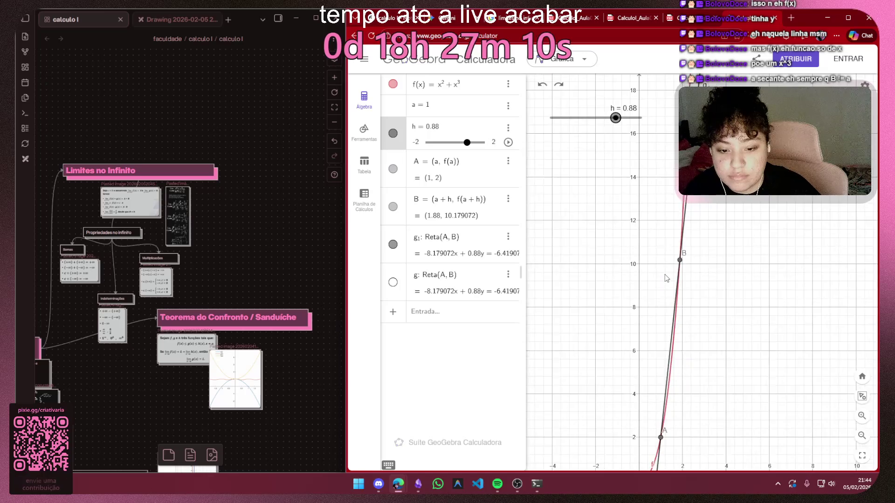
pyautogui.click(542, 85)
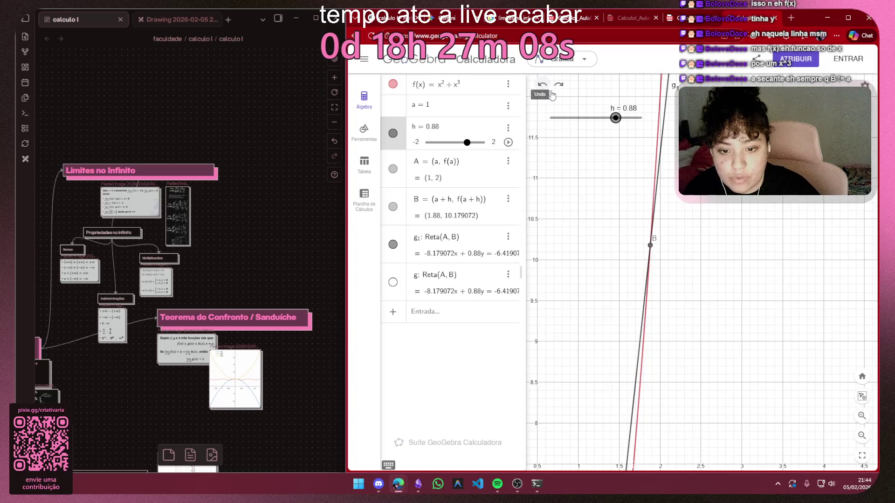
pyautogui.click(546, 85)
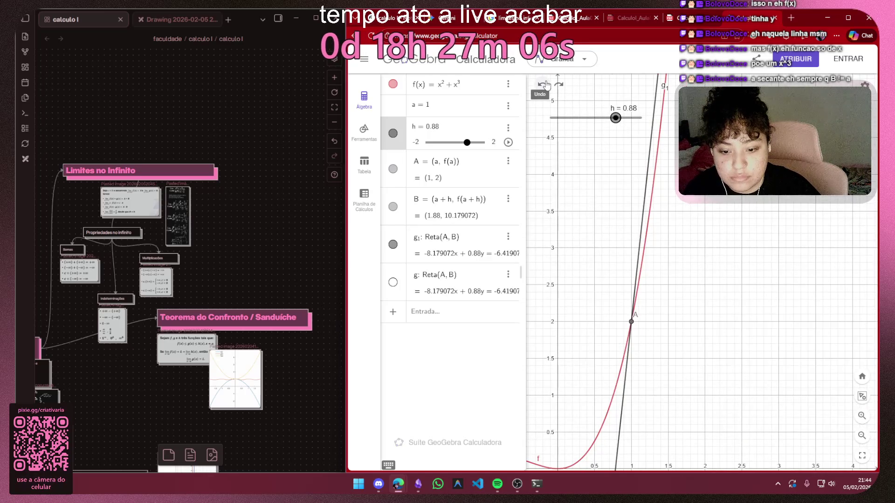
pyautogui.click(545, 85)
# Remove the x³ term so f(x) = x², recenter the parabola, and start a screen capture
pyautogui.click(451, 85)
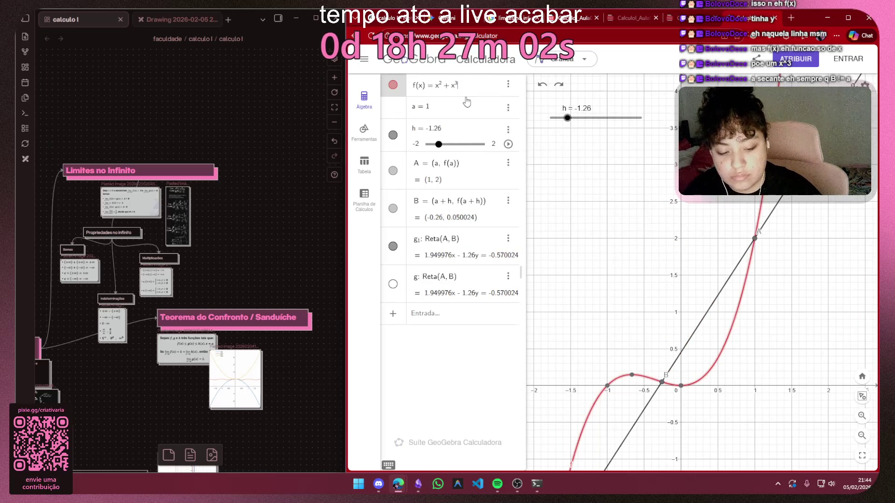
pyautogui.press('BackSpace')
pyautogui.press('BackSpace')
pyautogui.press('BackSpace')
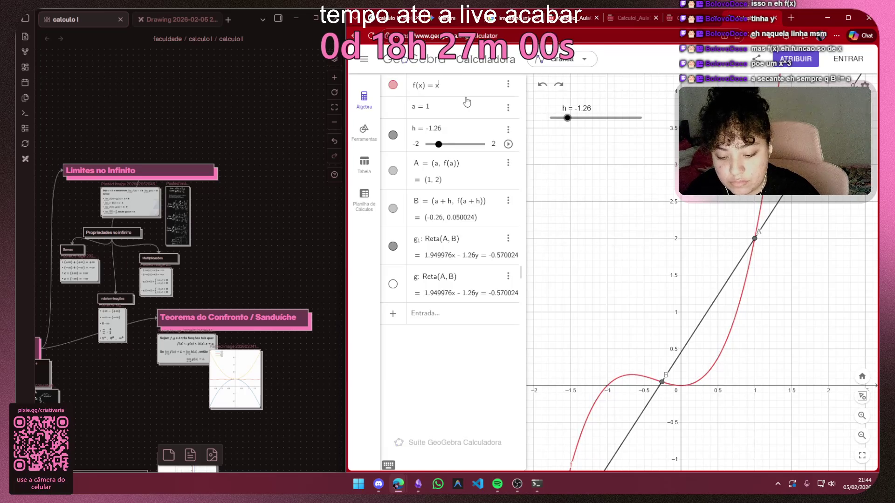
pyautogui.write('²')
pyautogui.press('Return')
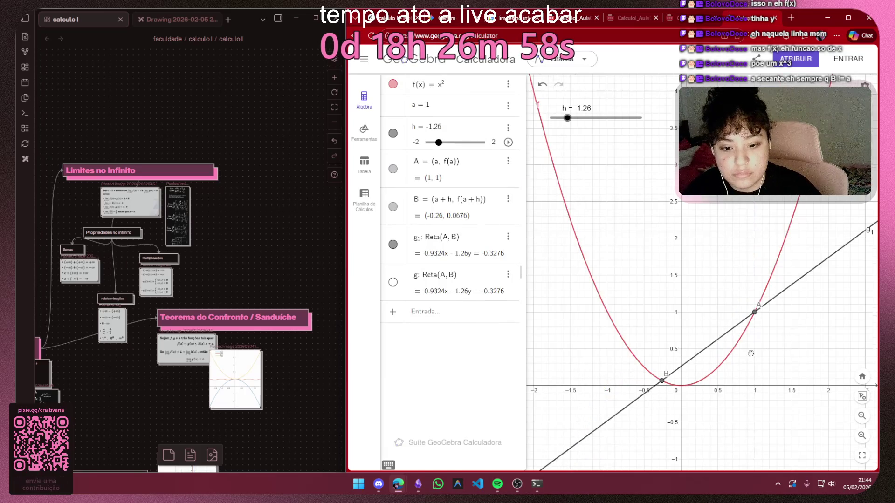
pyautogui.moveTo(692, 265); pyautogui.dragTo(659, 213)
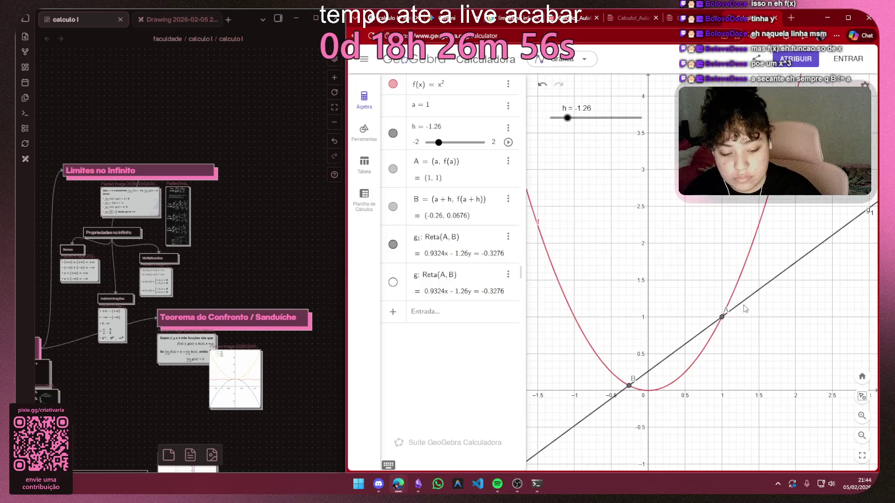
pyautogui.press('super+shift+s')
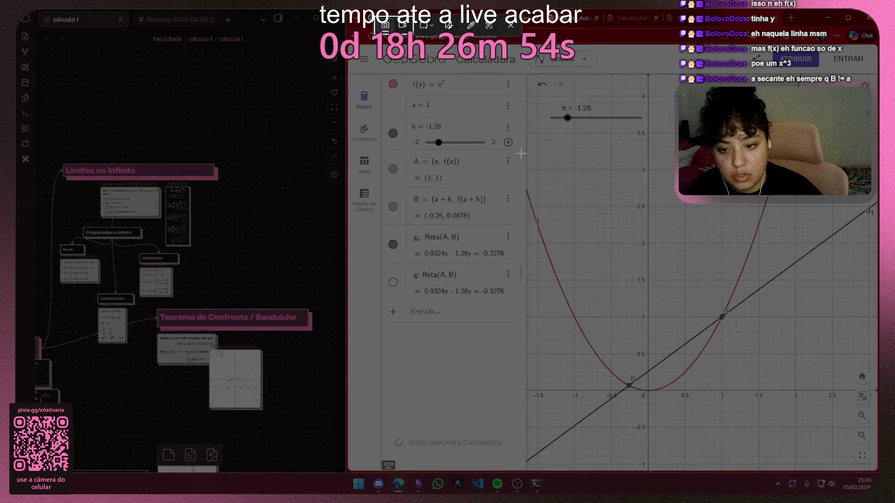
# Snip the graph region with the x² parabola and secant through A and B, then reach Gemini
pyautogui.moveTo(532, 154)
pyautogui.mouseDown()
pyautogui.moveTo(795, 451)
pyautogui.moveTo(760, 393)
pyautogui.mouseUp()
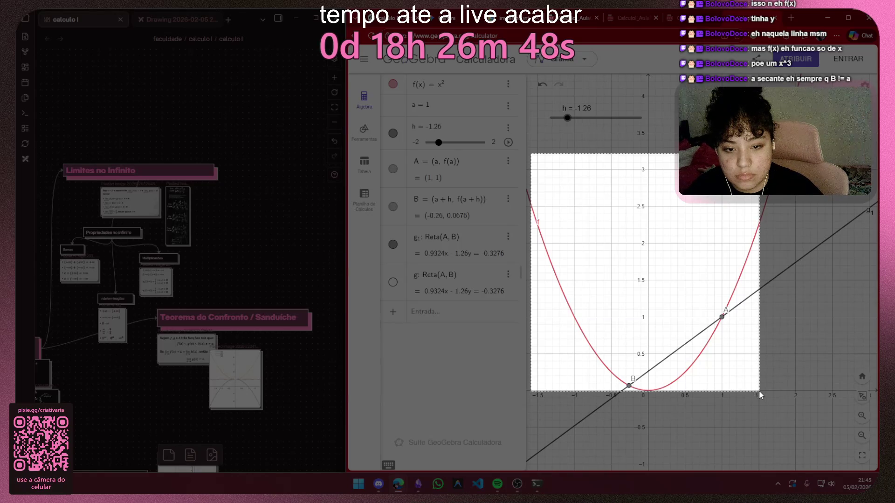
pyautogui.moveTo(759, 393); pyautogui.dragTo(767, 398)
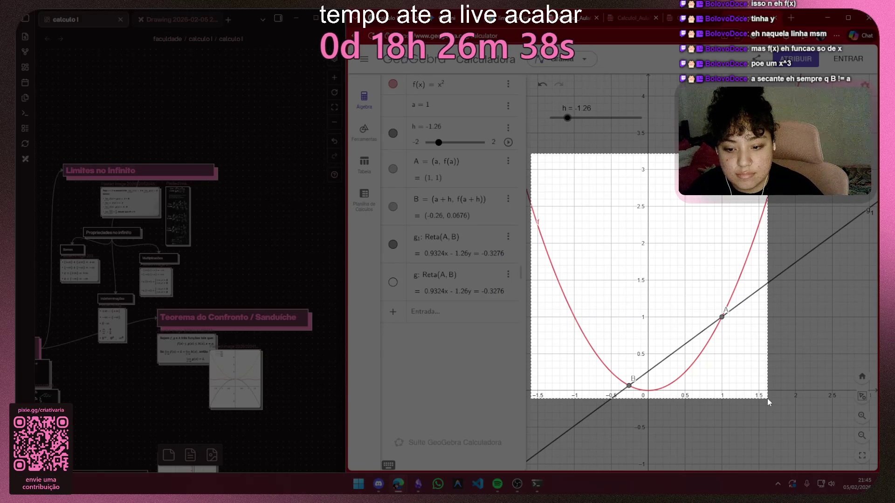
pyautogui.moveTo(766, 398); pyautogui.dragTo(767, 398)
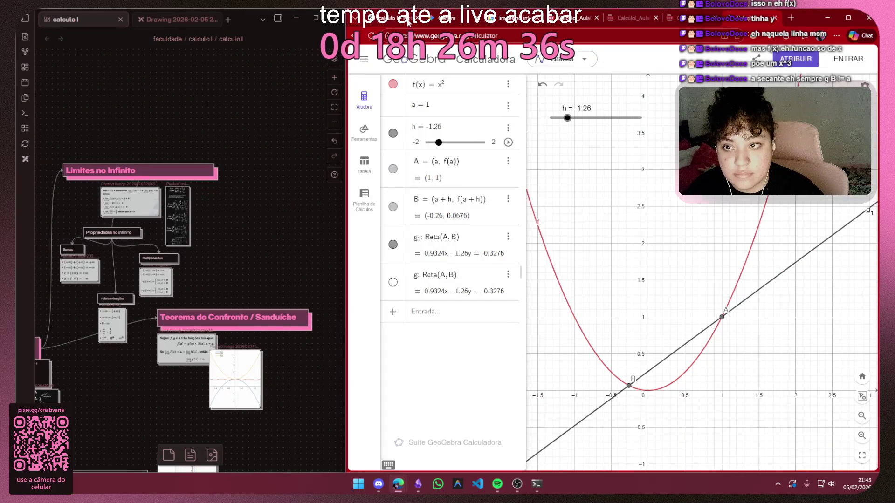
pyautogui.hotkey('ctrl', 'Tab')
pyautogui.hotkey('ctrl', 'Tab')
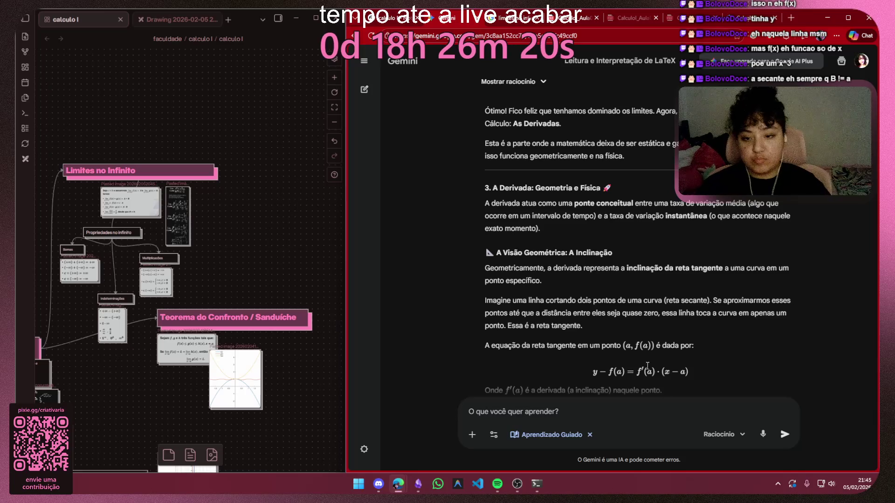
pyautogui.scroll(-2, 656, 221)
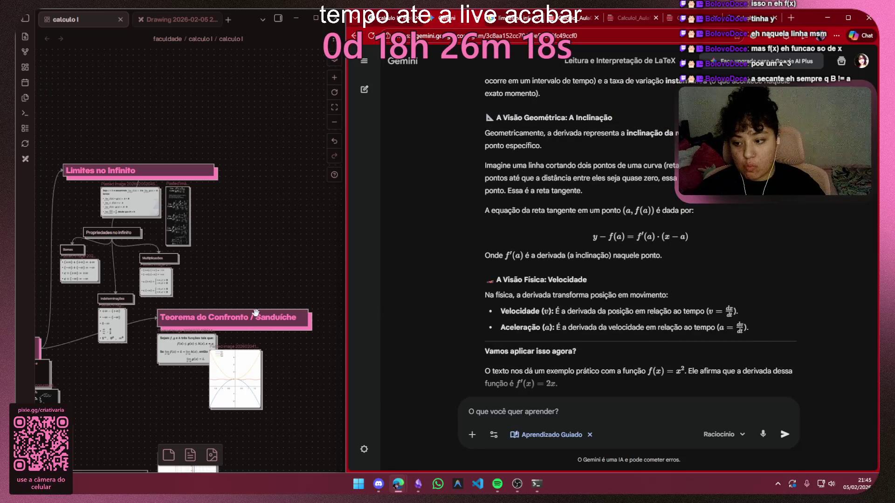
pyautogui.scroll(3, 607, 230)
pyautogui.scroll(2, 607, 230)
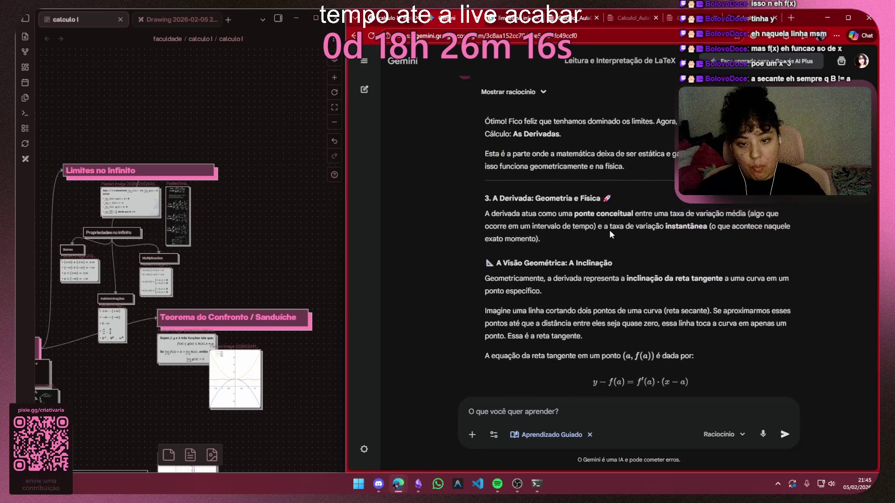
# Read Gemini's derivative reply, then back in GeoGebra set h to −2 so the secant becomes y = 1
pyautogui.moveTo(627, 227); pyautogui.dragTo(477, 231)
pyautogui.click(476, 262)
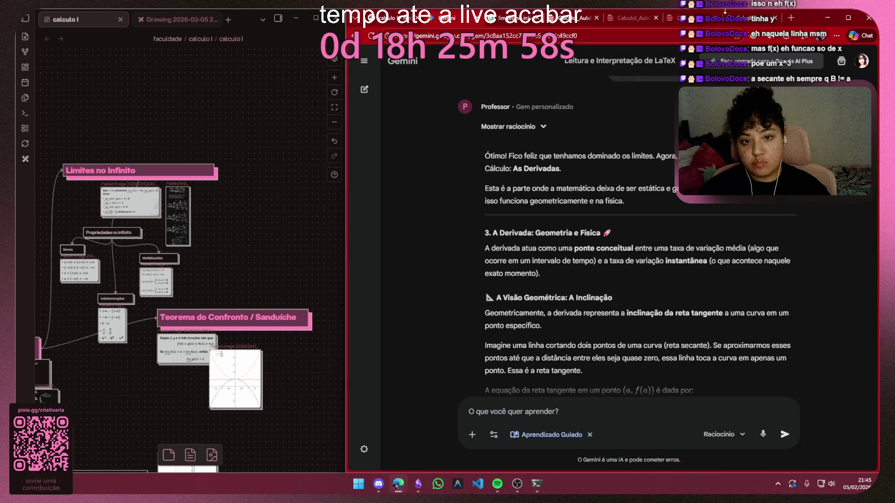
pyautogui.click(633, 18)
pyautogui.moveTo(569, 119)
pyautogui.mouseDown()
pyautogui.moveTo(547, 119)
pyautogui.moveTo(600, 117)
pyautogui.moveTo(550, 117)
pyautogui.mouseUp()
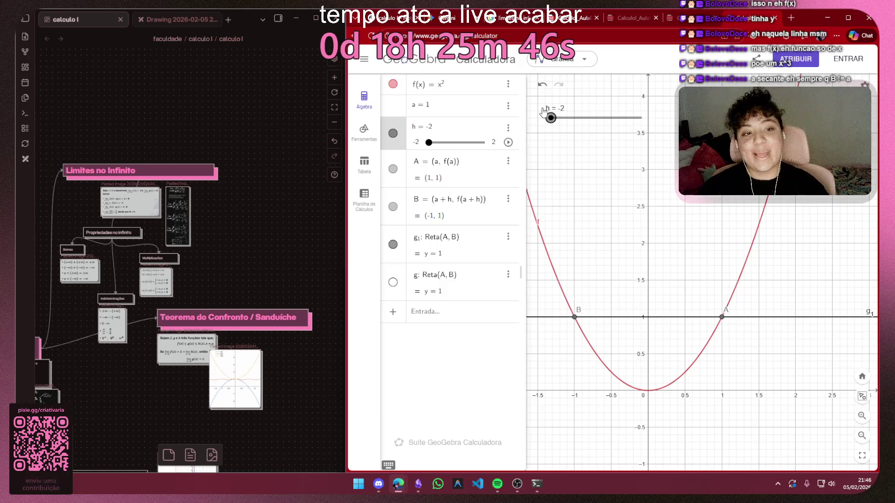
# Slide h to 0.64 placing B at (1.64, 2.6896), then start a screenshot of the graph
pyautogui.moveTo(550, 118)
pyautogui.mouseDown()
pyautogui.moveTo(619, 118)
pyautogui.moveTo(550, 117)
pyautogui.moveTo(610, 118)
pyautogui.mouseUp()
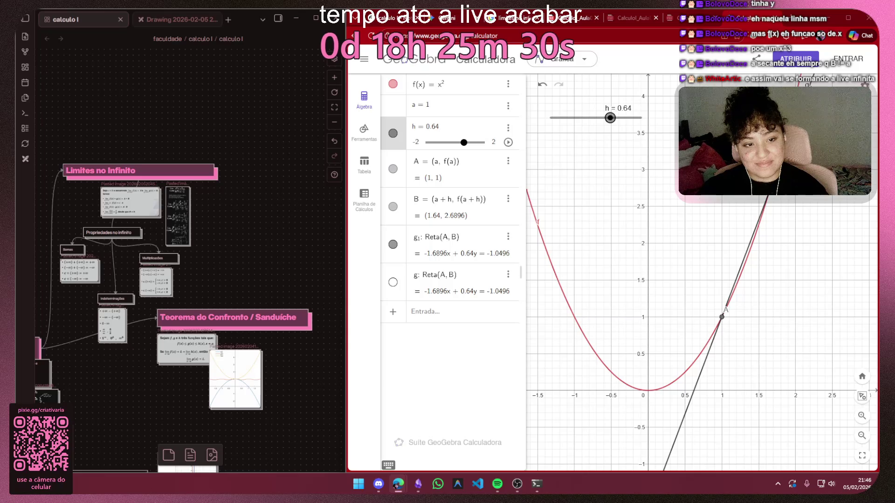
pyautogui.press('super+shift+s')
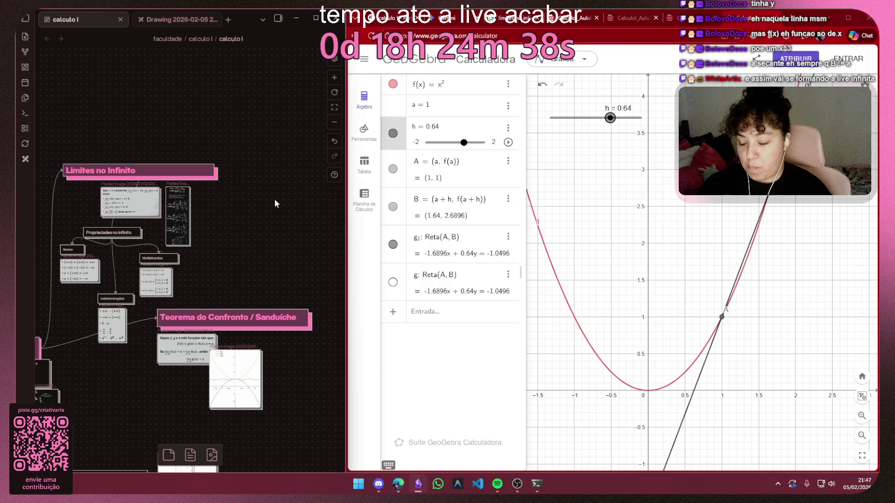
# Paste the parabola-and-secant screenshot onto the canvas and place it beside the limits cards
pyautogui.hotkey('ctrl', 'v')
pyautogui.hotkey('ctrl', 'z')
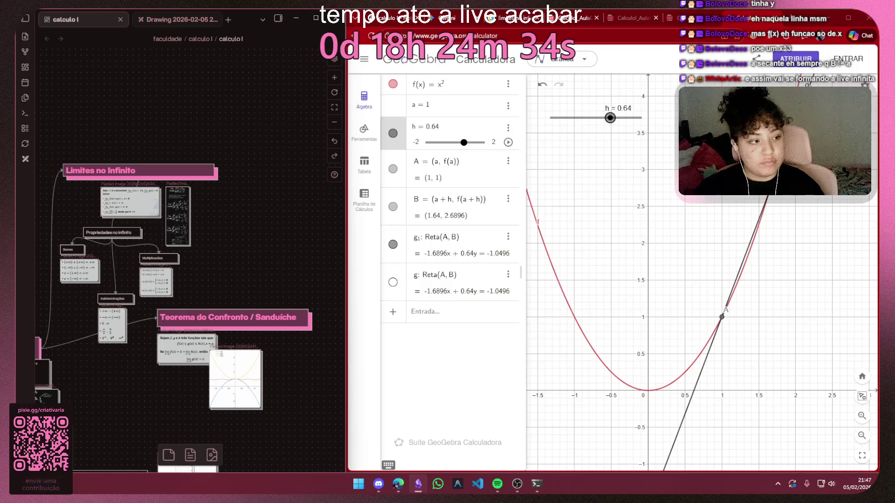
pyautogui.hotkey('ctrl', 'shift', 'z')
pyautogui.moveTo(220, 283); pyautogui.dragTo(242, 245)
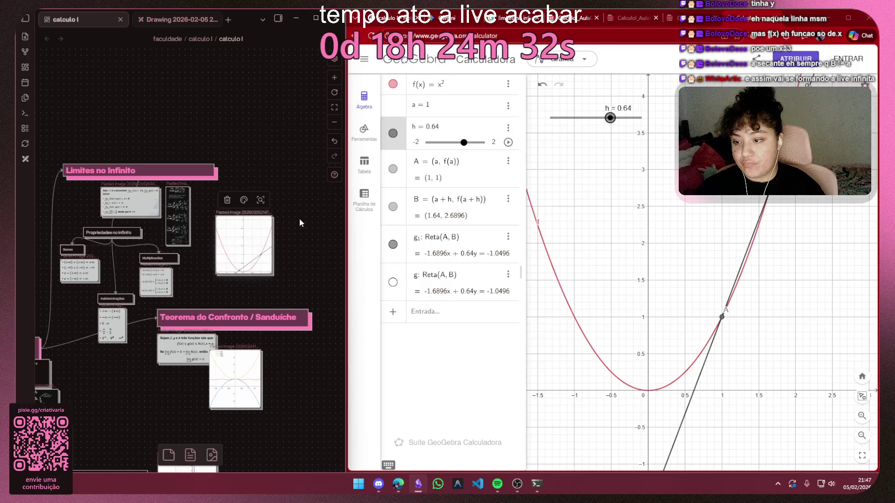
# Visit the NotebookLM and 'limites no infinito' image tabs, then bring Spotify to the front
pyautogui.click(383, 20)
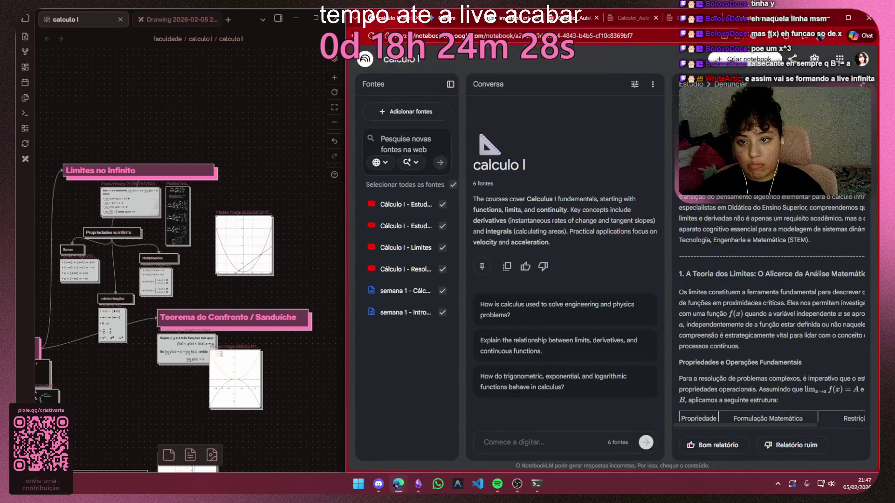
pyautogui.click(607, 15)
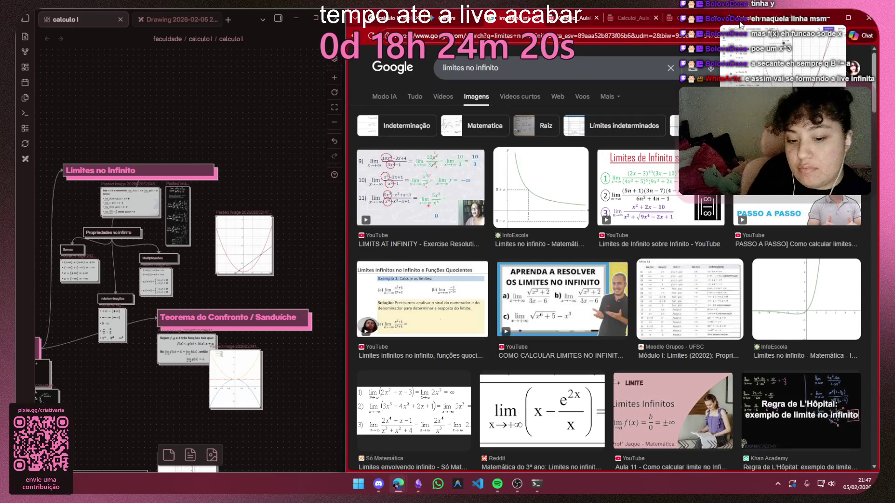
pyautogui.click(499, 484)
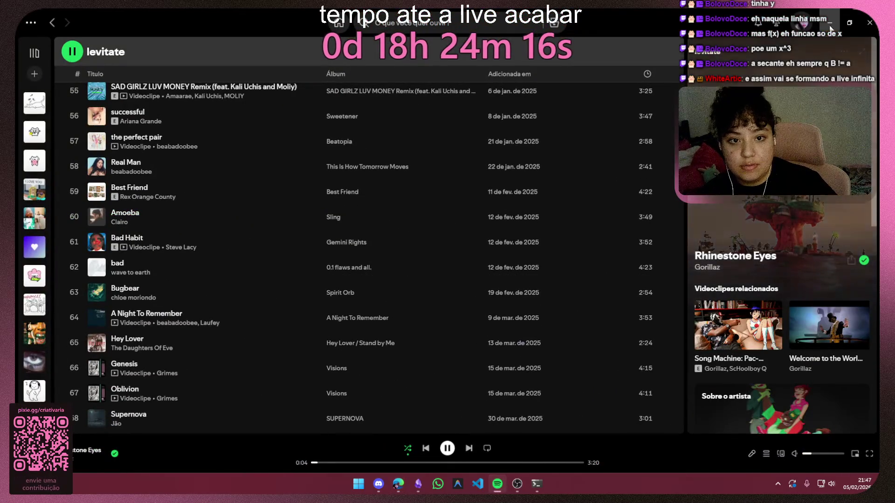
# Hide Spotify for the calculo I notebook, then bring the Spotify playlist back up
pyautogui.click(829, 23)
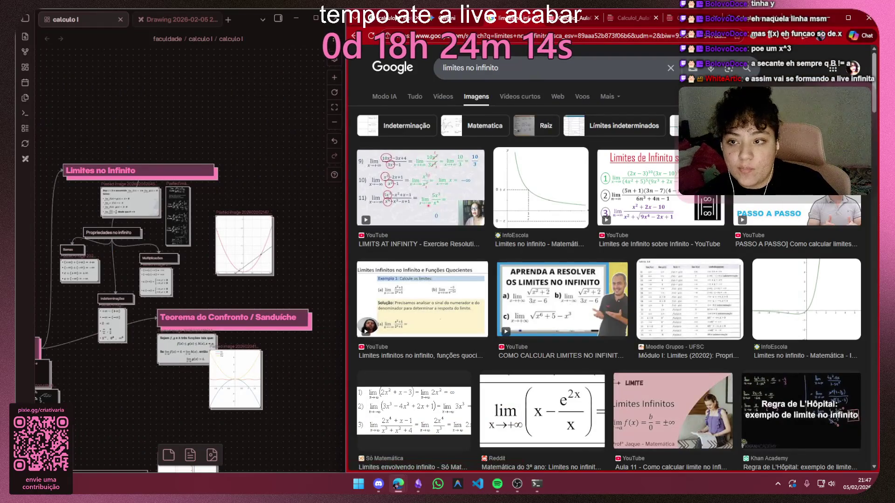
pyautogui.click(552, 17)
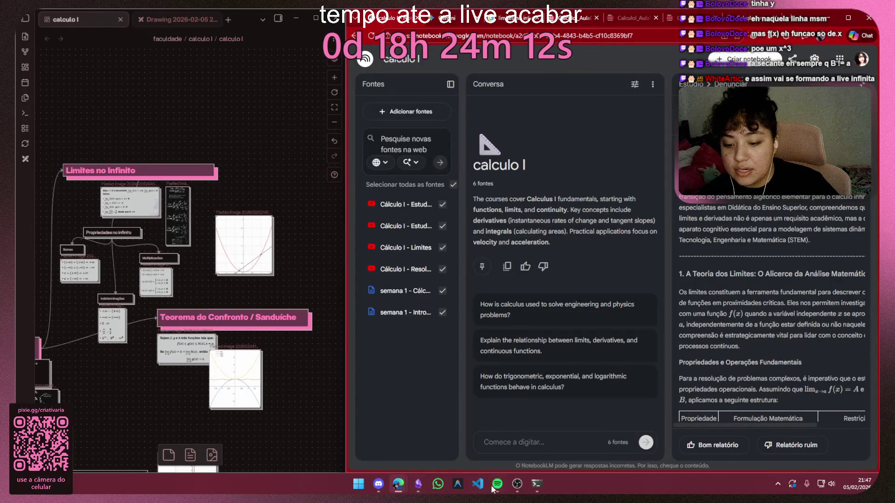
pyautogui.click(497, 484)
pyautogui.scroll(-5, 287, 191)
pyautogui.scroll(-5, 294, 206)
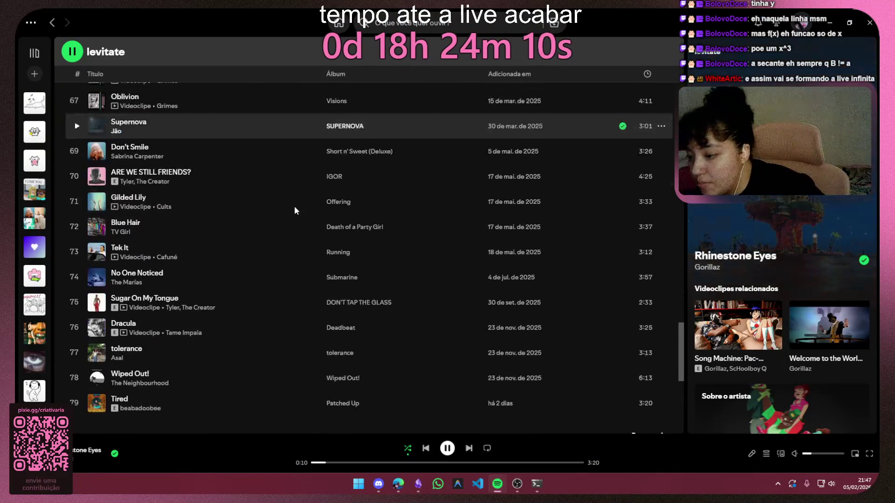
pyautogui.scroll(3, 228, 361)
pyautogui.scroll(3, 230, 325)
pyautogui.scroll(3, 230, 306)
pyautogui.scroll(3, 232, 280)
pyautogui.scroll(2, 240, 261)
pyautogui.scroll(1, 254, 250)
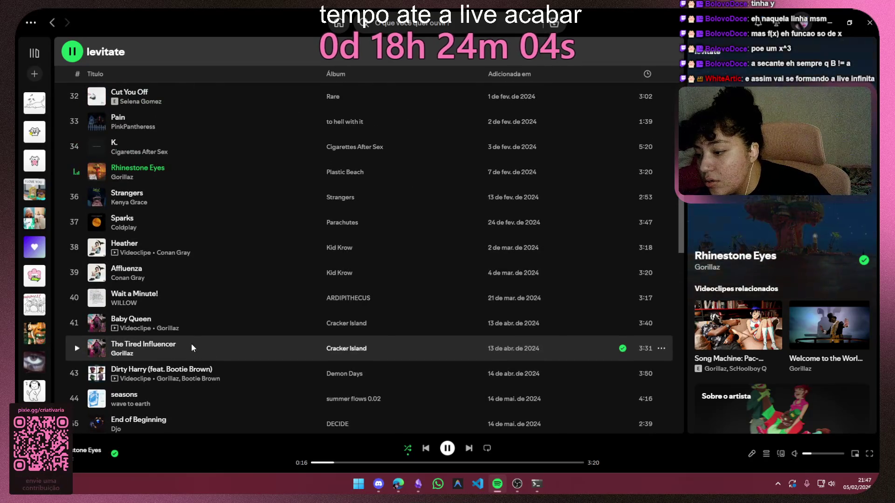
pyautogui.scroll(-2, 218, 304)
pyautogui.scroll(-1, 226, 278)
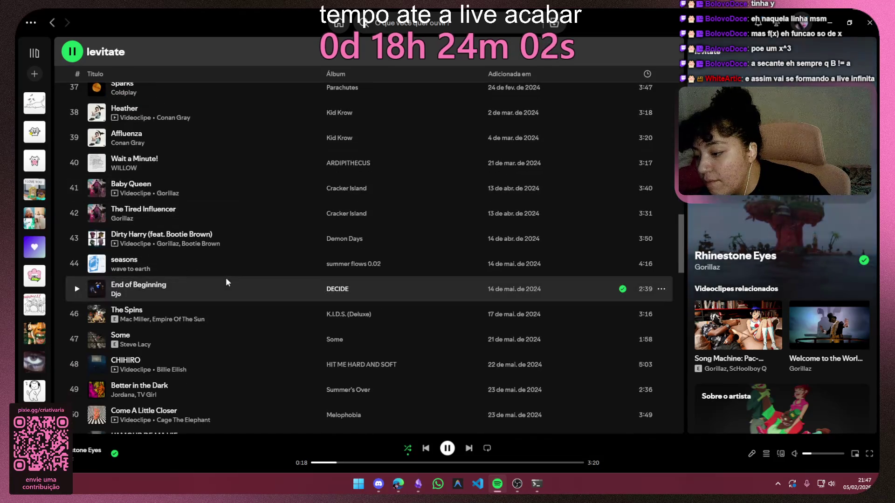
pyautogui.scroll(-2, 224, 279)
pyautogui.scroll(2, 225, 279)
pyautogui.scroll(2, 228, 278)
pyautogui.scroll(3, 221, 282)
pyautogui.scroll(1, 220, 282)
pyautogui.scroll(2, 223, 286)
pyautogui.scroll(3, 222, 285)
pyautogui.scroll(1, 222, 285)
pyautogui.scroll(1, 222, 285)
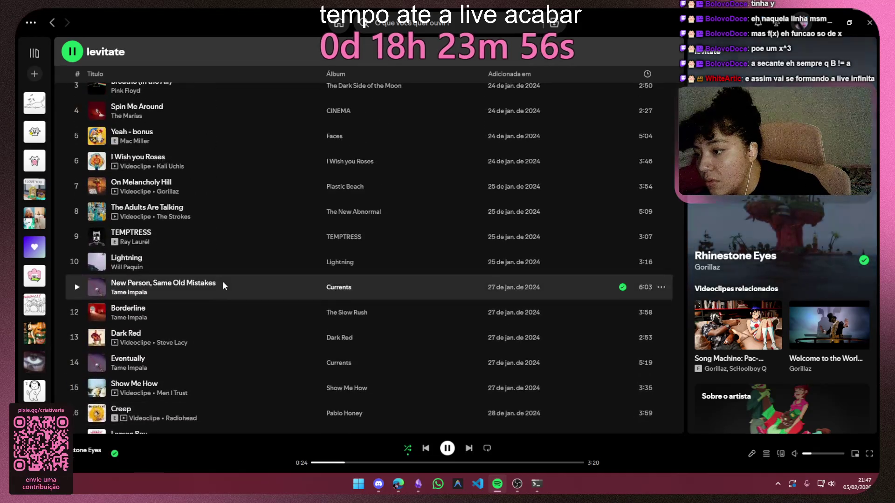
pyautogui.scroll(3, 222, 285)
pyautogui.scroll(-1, 223, 281)
pyautogui.scroll(-2, 248, 180)
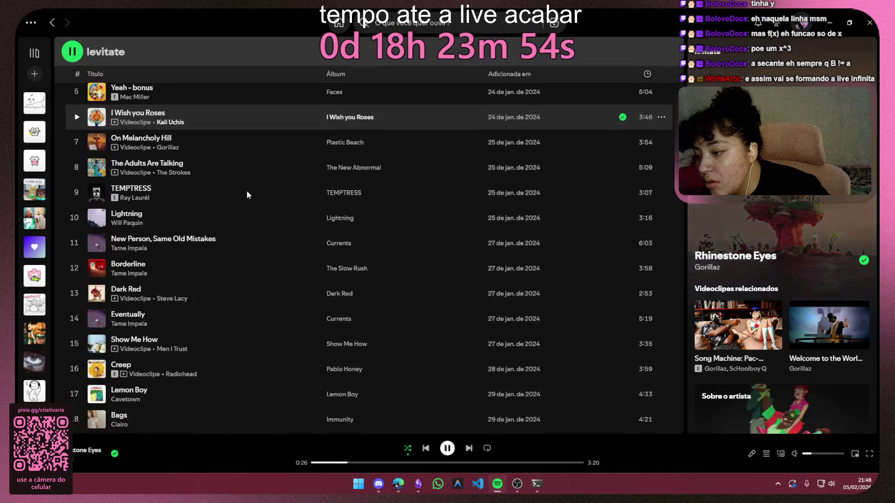
pyautogui.scroll(-1, 247, 191)
pyautogui.scroll(-3, 247, 190)
pyautogui.scroll(-3, 247, 191)
pyautogui.scroll(-1, 247, 191)
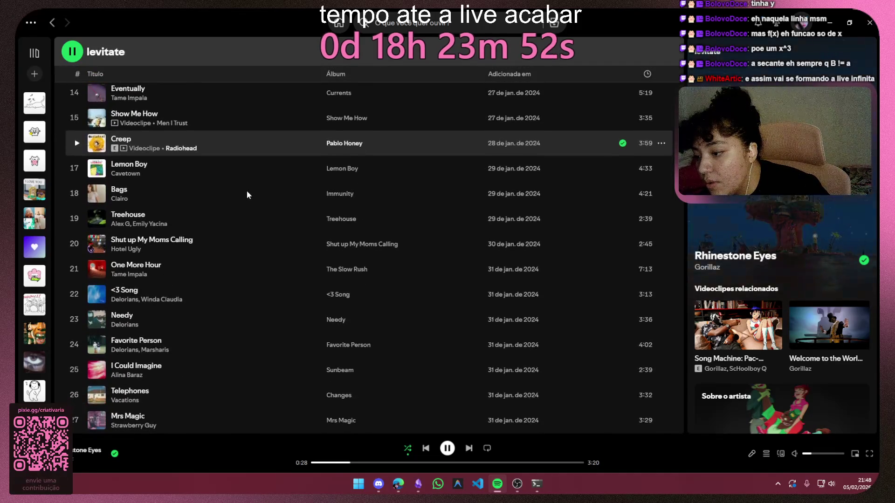
pyautogui.scroll(-3, 247, 190)
pyautogui.scroll(-2, 246, 190)
pyautogui.scroll(-1, 247, 191)
pyautogui.scroll(-3, 247, 191)
pyautogui.scroll(-2, 247, 191)
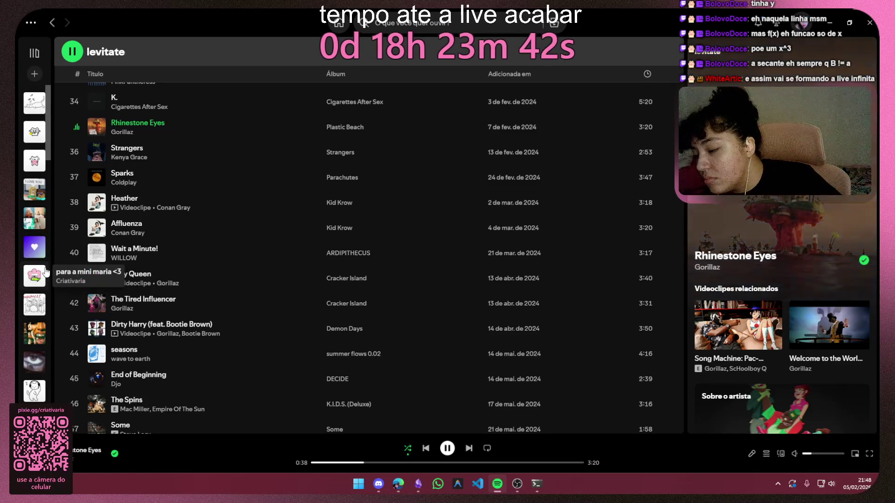
# Switch to the emo playlist, check the Clint Eastwood track options, and return to the browser
pyautogui.click(35, 304)
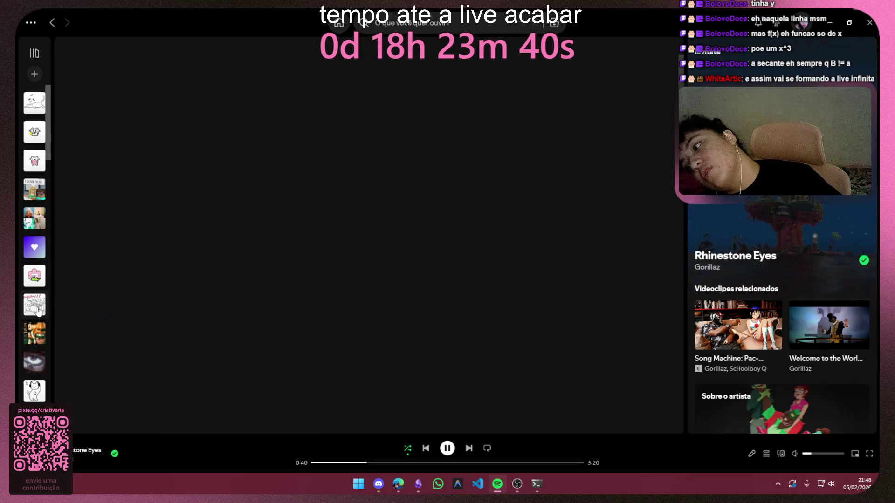
pyautogui.scroll(-2, 342, 254)
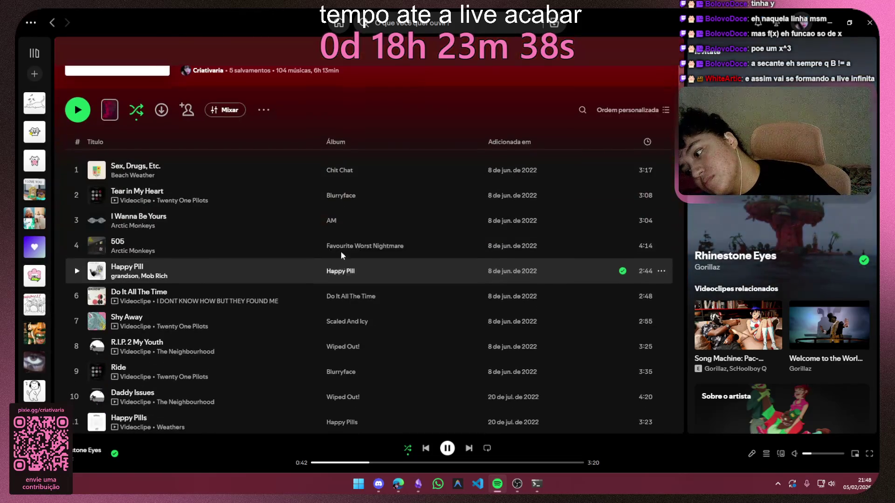
pyautogui.scroll(-3, 342, 255)
pyautogui.scroll(-2, 336, 230)
pyautogui.scroll(-3, 329, 209)
pyautogui.scroll(-2, 327, 208)
pyautogui.scroll(-2, 327, 208)
pyautogui.scroll(-2, 327, 203)
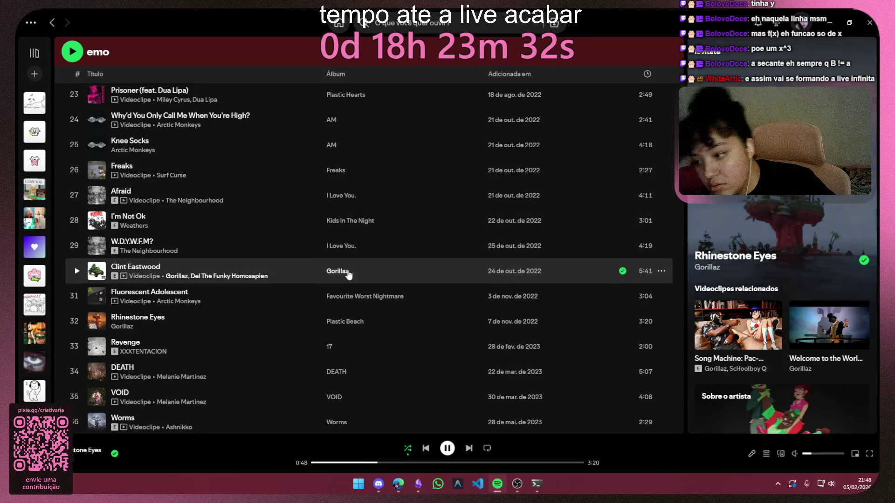
pyautogui.click(662, 270)
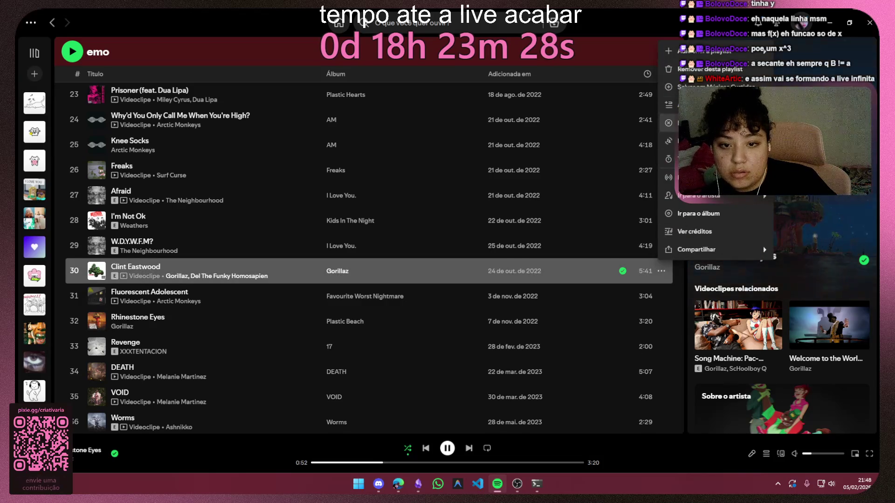
pyautogui.click(437, 483)
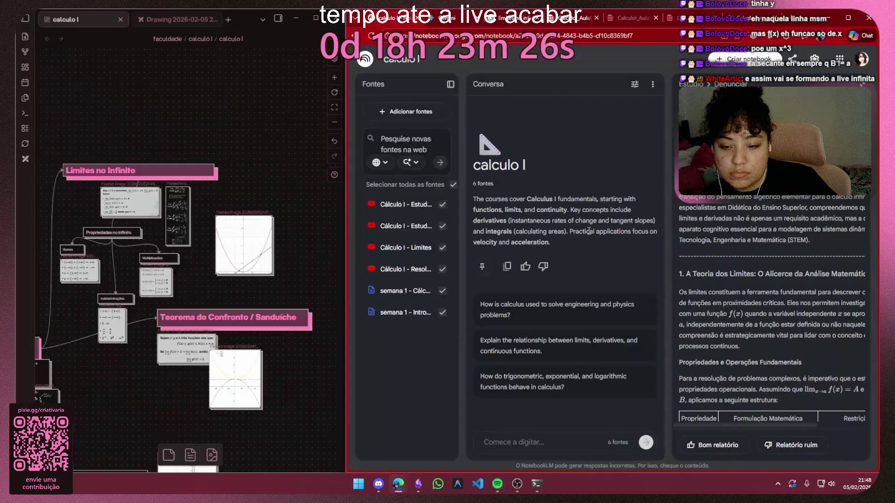
# View the GeoGebra secant graph at h = 0.64, then go back to the calculo I notebook
pyautogui.click(615, 17)
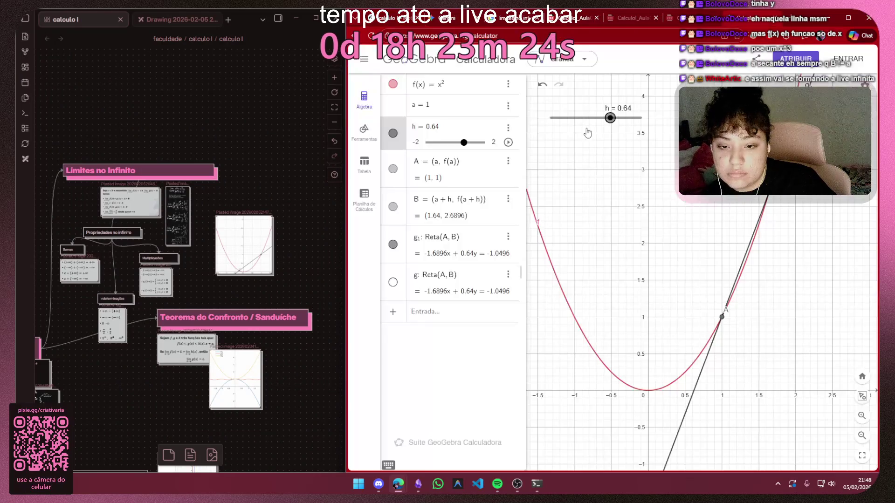
pyautogui.hotkey('ctrl', 'Tab')
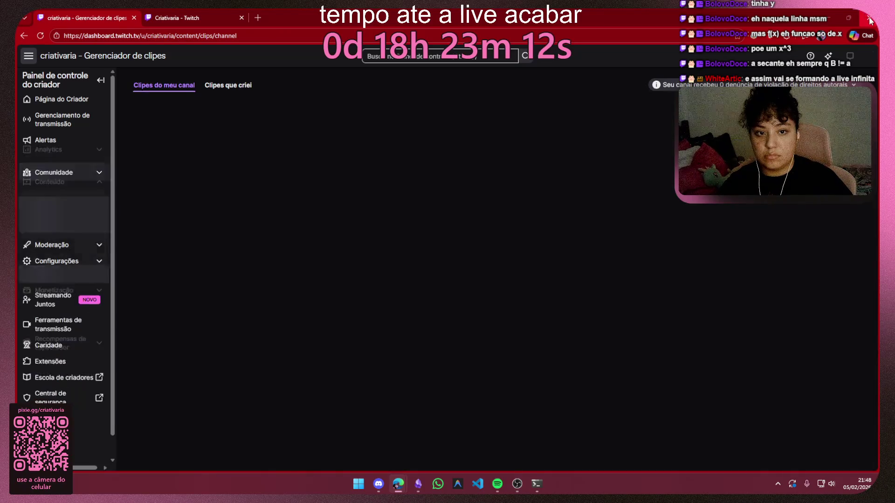
# Close the Twitch clips manager window so the calculo I notebook fills the browser
pyautogui.click(870, 21)
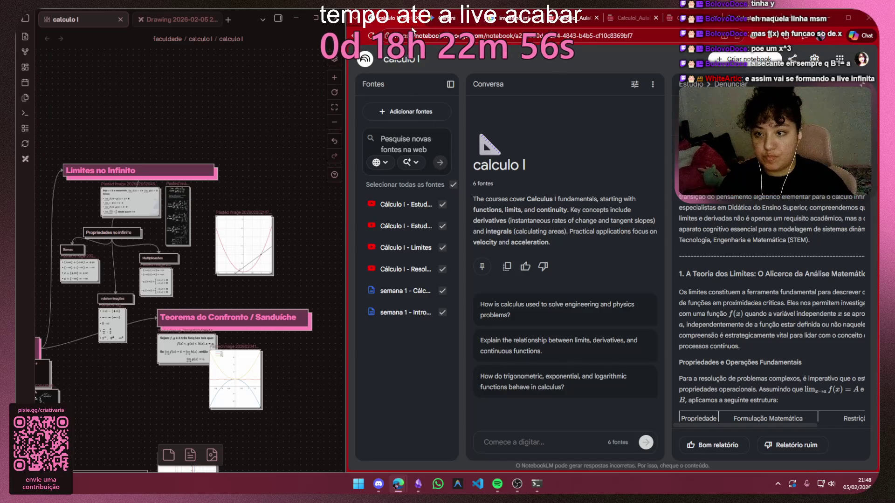
# Bring up the Gemini tutoring chat on '3. A Derivada: Geometria e Física', then grab the graph card
pyautogui.click(455, 16)
pyautogui.scroll(-2, 595, 206)
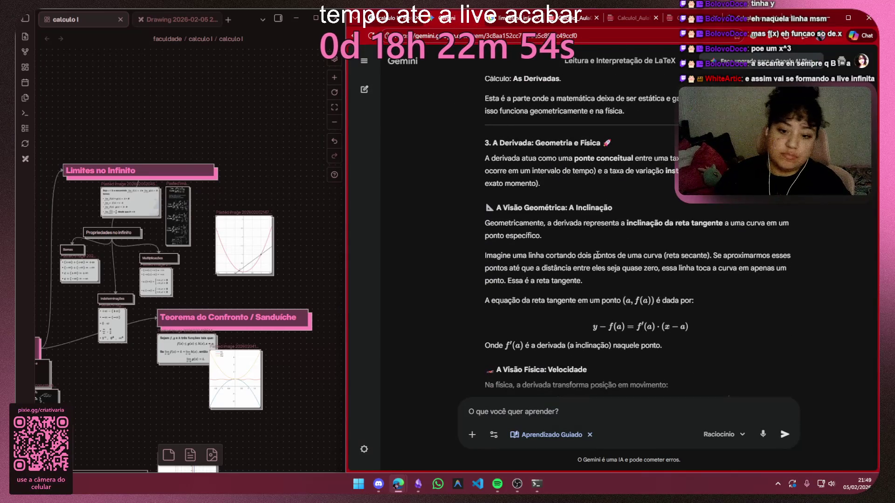
pyautogui.scroll(-3, 608, 247)
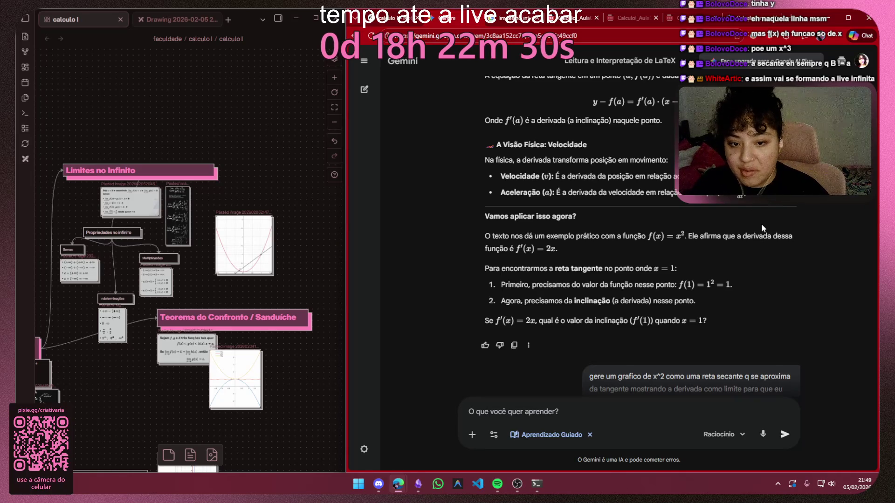
pyautogui.scroll(-1, 761, 222)
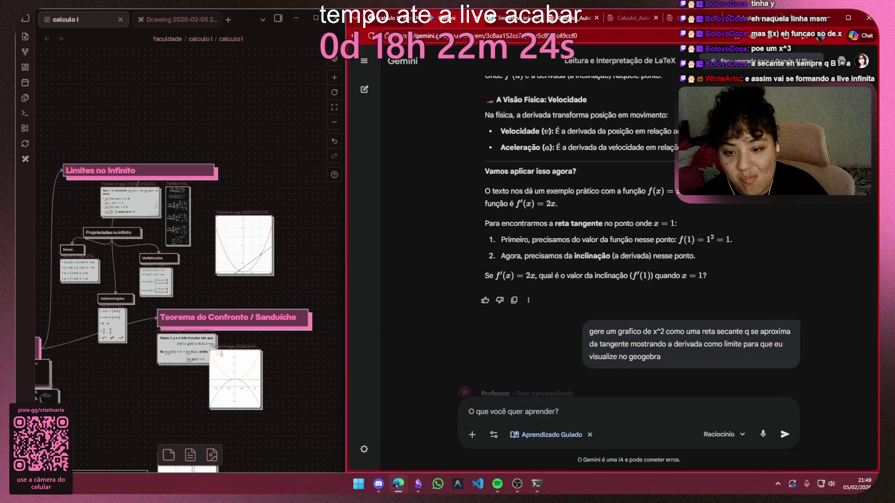
pyautogui.scroll(3, 753, 219)
pyautogui.scroll(5, 753, 218)
pyautogui.scroll(3, 753, 219)
pyautogui.scroll(4, 754, 218)
pyautogui.scroll(4, 753, 203)
pyautogui.scroll(4, 767, 199)
pyautogui.scroll(3, 767, 199)
pyautogui.scroll(3, 766, 198)
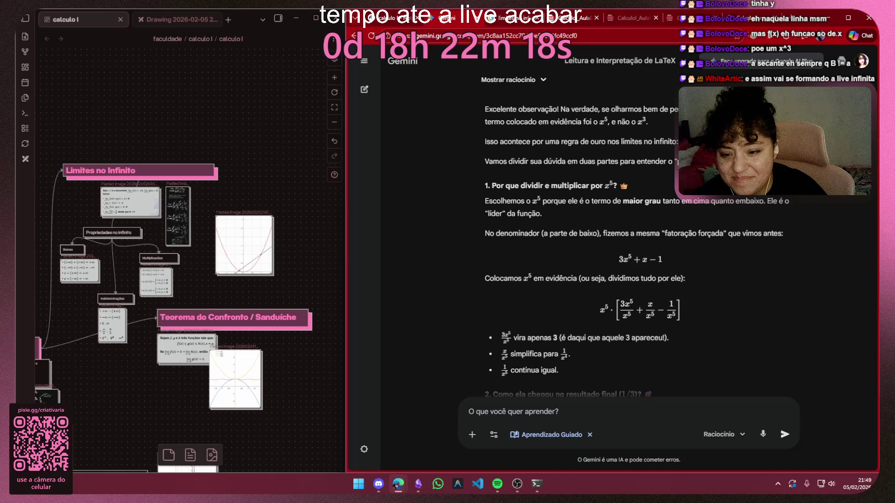
pyautogui.scroll(-5, 767, 198)
pyautogui.scroll(-4, 767, 199)
pyautogui.scroll(-5, 767, 199)
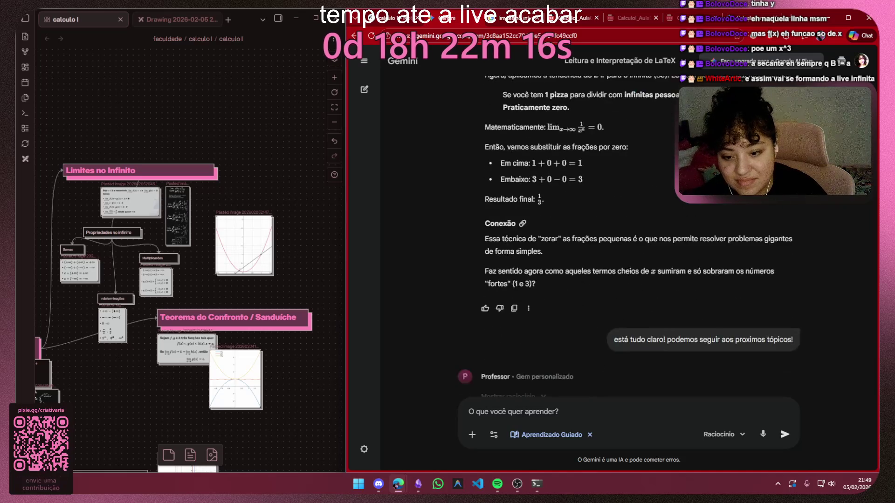
pyautogui.scroll(-5, 767, 199)
pyautogui.scroll(-5, 629, 245)
pyautogui.scroll(-4, 629, 245)
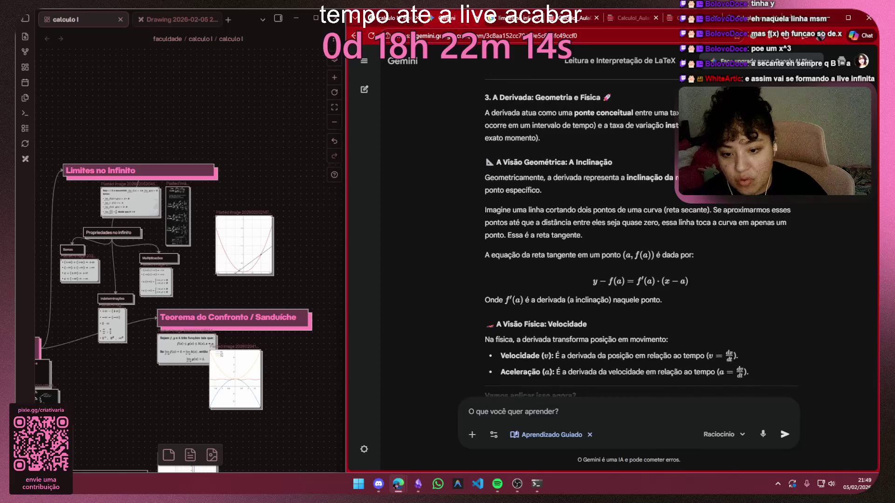
pyautogui.scroll(-3, 630, 244)
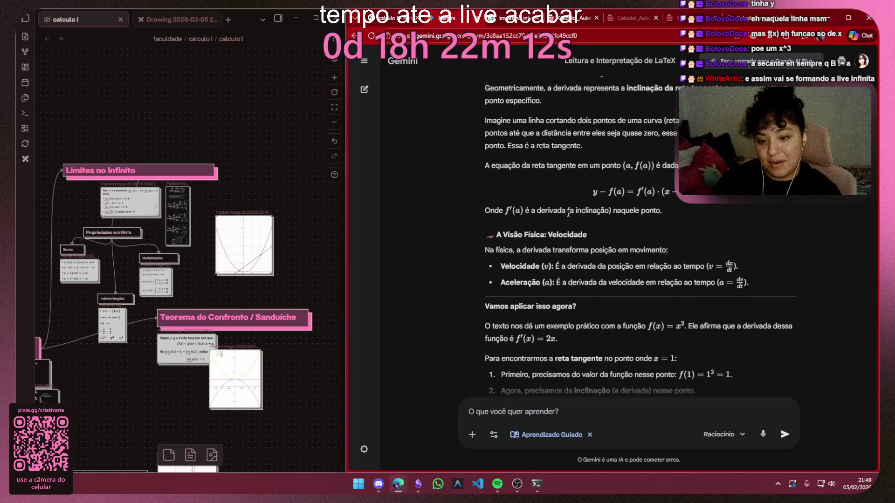
pyautogui.scroll(2, 655, 200)
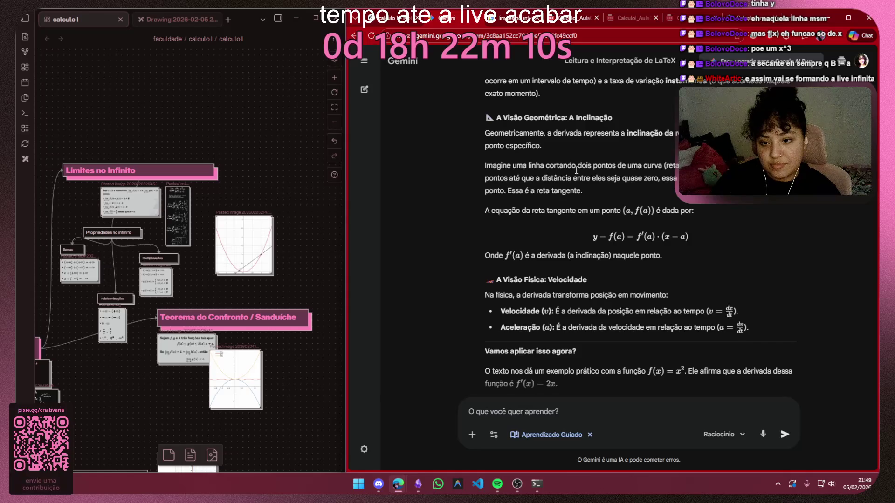
pyautogui.scroll(2, 655, 201)
pyautogui.click(244, 245)
# Reposition the graph card and highlight Gemini's 'derivative as a bridge' and Derivadas passages while panning the canvas
pyautogui.moveTo(244, 245); pyautogui.dragTo(315, 175)
pyautogui.moveTo(230, 273)
pyautogui.mouseDown()
pyautogui.moveTo(170, 271)
pyautogui.moveTo(288, 266)
pyautogui.mouseUp()
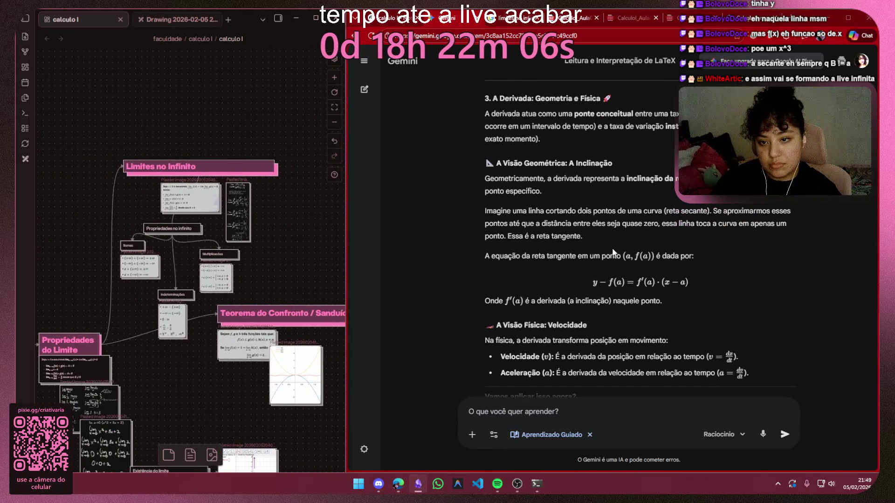
pyautogui.scroll(2, 615, 245)
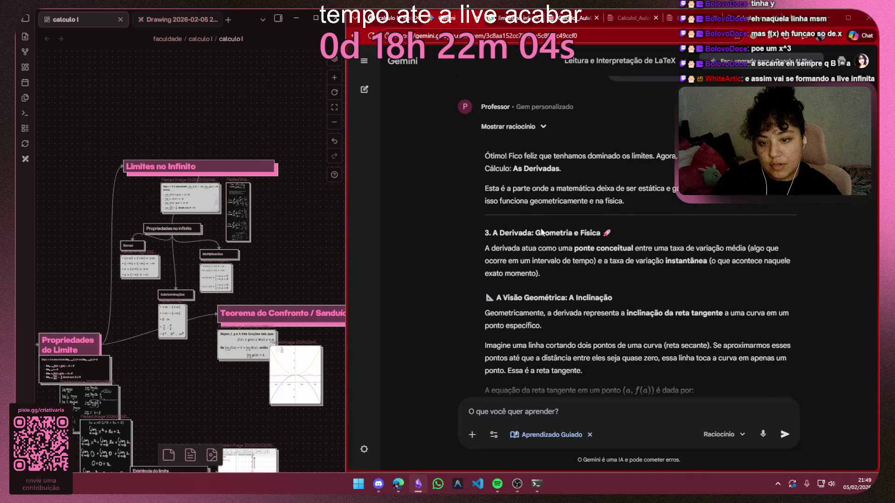
pyautogui.moveTo(501, 248); pyautogui.dragTo(601, 246)
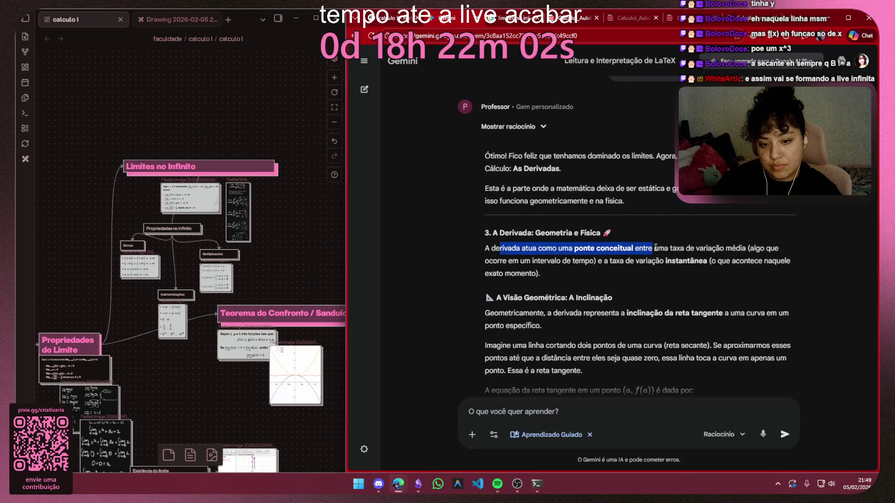
pyautogui.moveTo(721, 249); pyautogui.dragTo(599, 262)
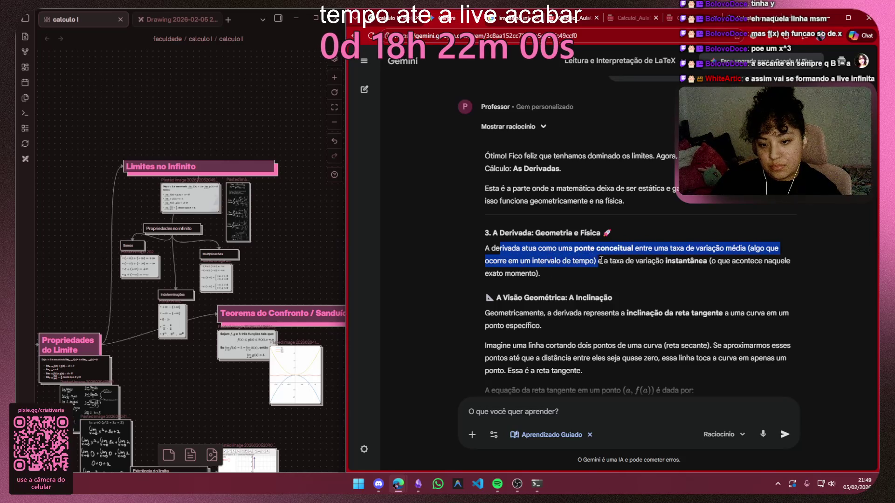
pyautogui.moveTo(661, 260); pyautogui.dragTo(531, 274)
pyautogui.click(550, 276)
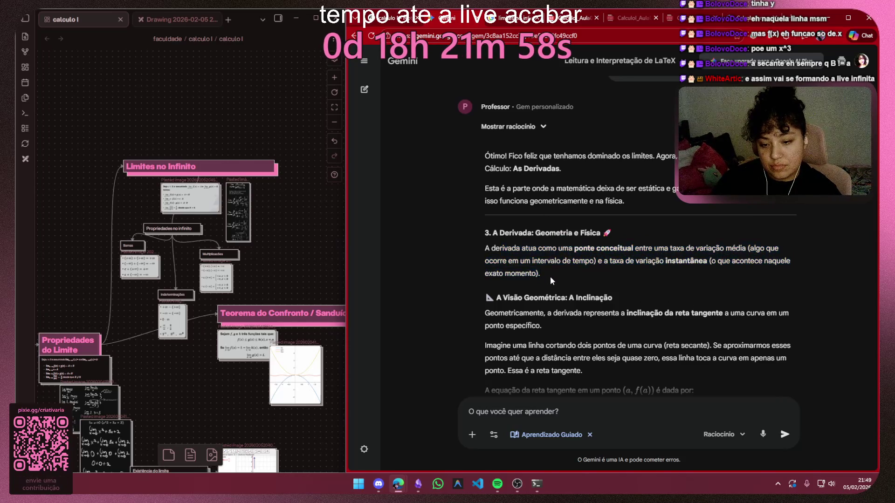
pyautogui.scroll(-1, 550, 276)
pyautogui.scroll(-2, 210, 279)
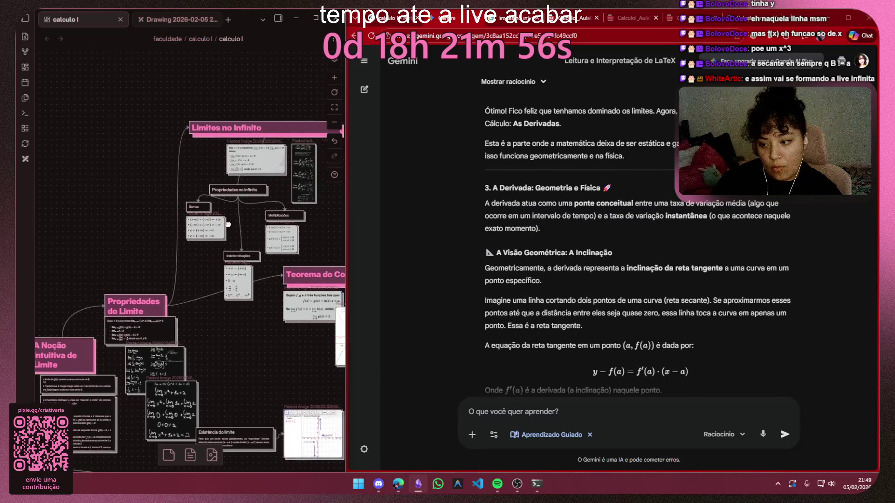
pyautogui.moveTo(178, 319); pyautogui.dragTo(231, 297)
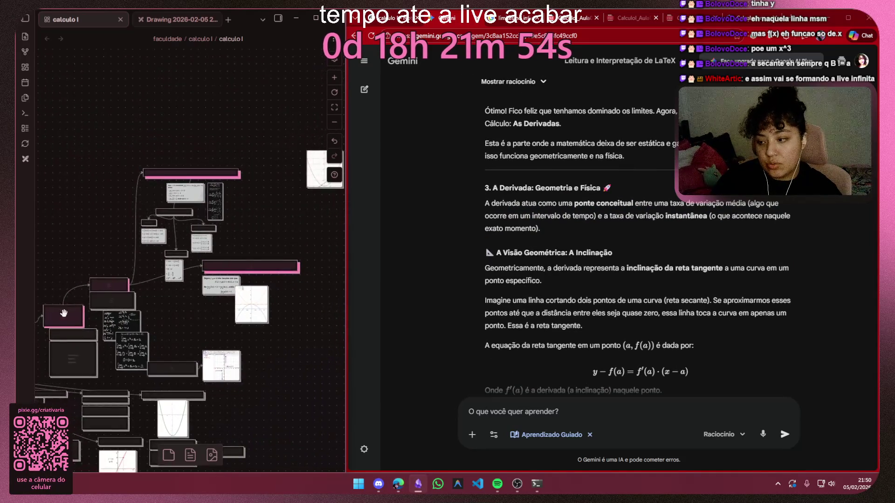
pyautogui.scroll(2, 539, 245)
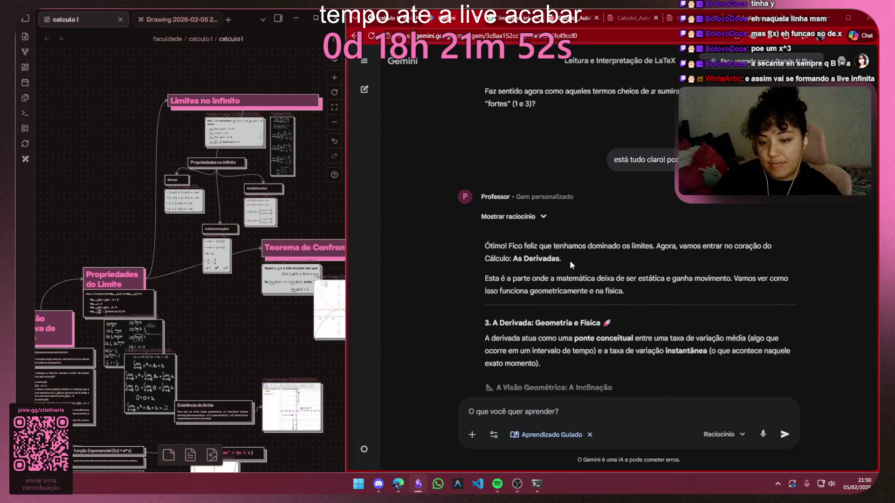
pyautogui.moveTo(563, 259); pyautogui.dragTo(519, 259)
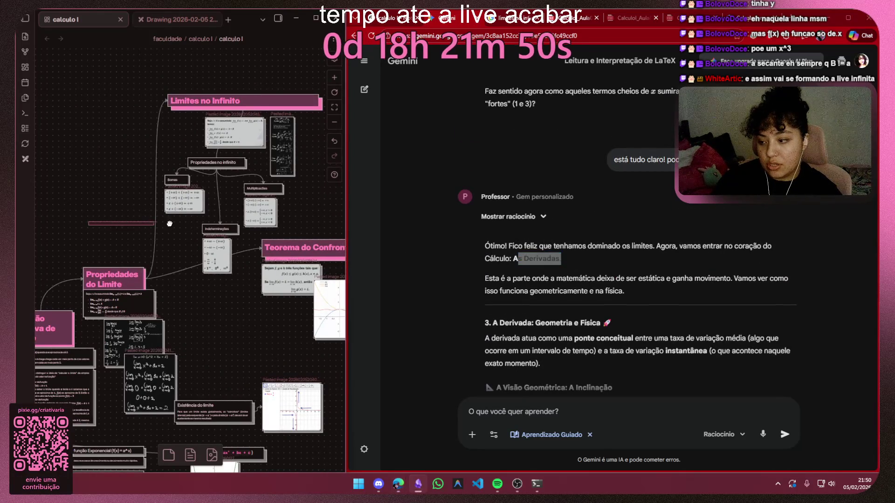
# Pan across the Limites cards, nudging the Indeterminações and Propriedades do Limite cards into place
pyautogui.moveTo(84, 268); pyautogui.dragTo(212, 243)
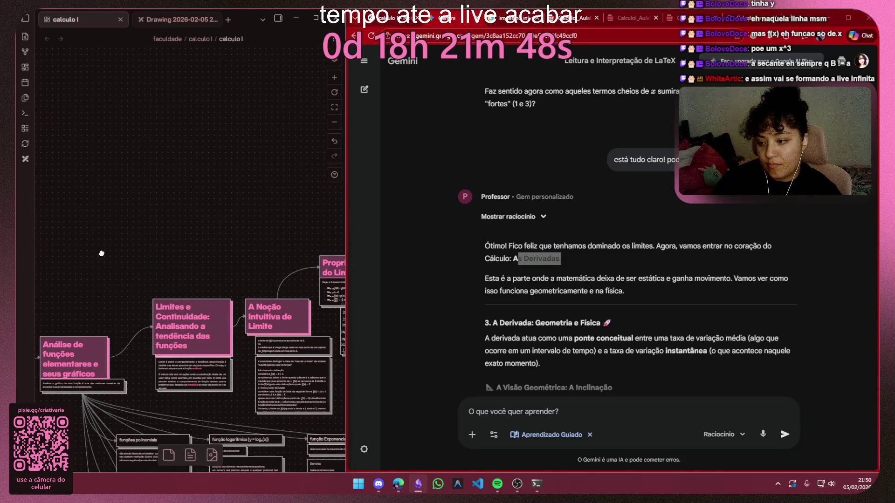
pyautogui.moveTo(102, 252); pyautogui.dragTo(253, 133)
pyautogui.scroll(-3, 188, 322)
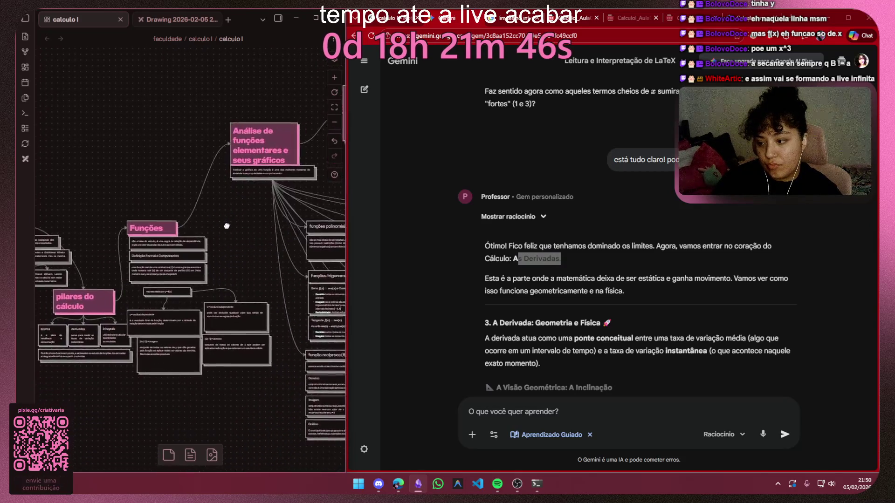
pyautogui.scroll(3, 189, 294)
pyautogui.moveTo(190, 291); pyautogui.dragTo(231, 140)
pyautogui.moveTo(182, 266)
pyautogui.mouseDown()
pyautogui.moveTo(160, 377)
pyautogui.moveTo(196, 407)
pyautogui.mouseUp()
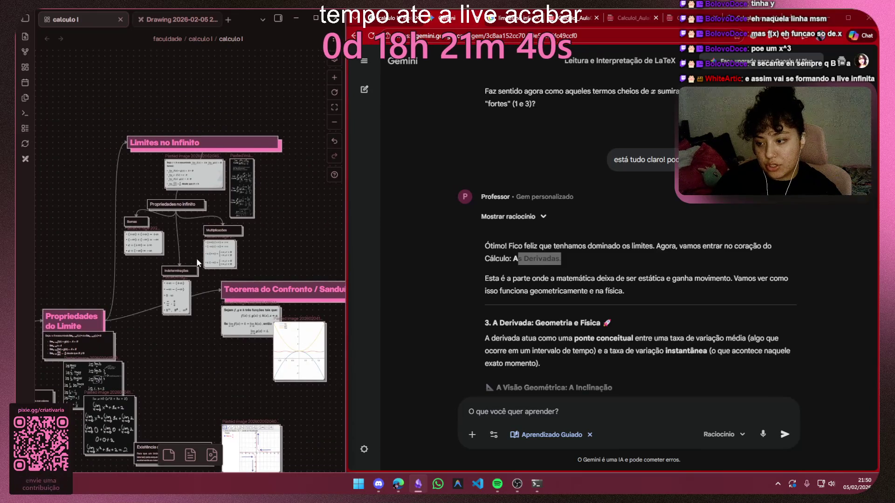
pyautogui.moveTo(176, 300); pyautogui.dragTo(175, 276)
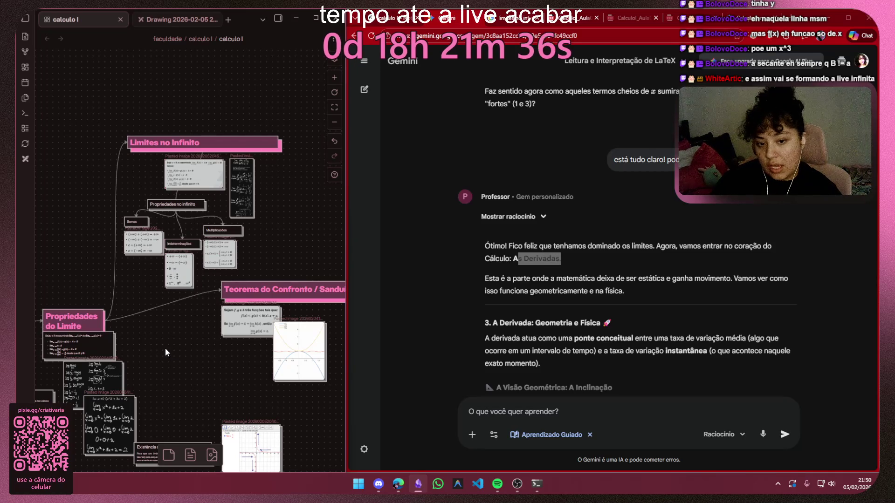
pyautogui.click(584, 254)
pyautogui.moveTo(100, 333); pyautogui.dragTo(86, 316)
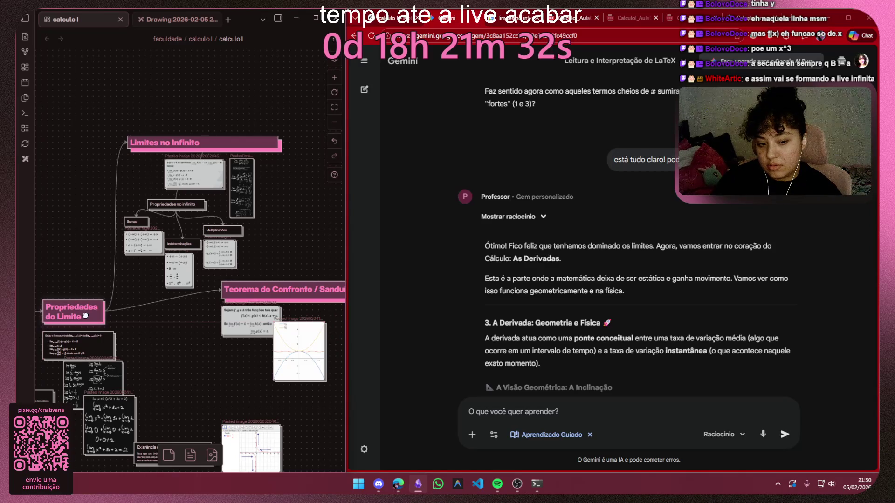
pyautogui.click(86, 316)
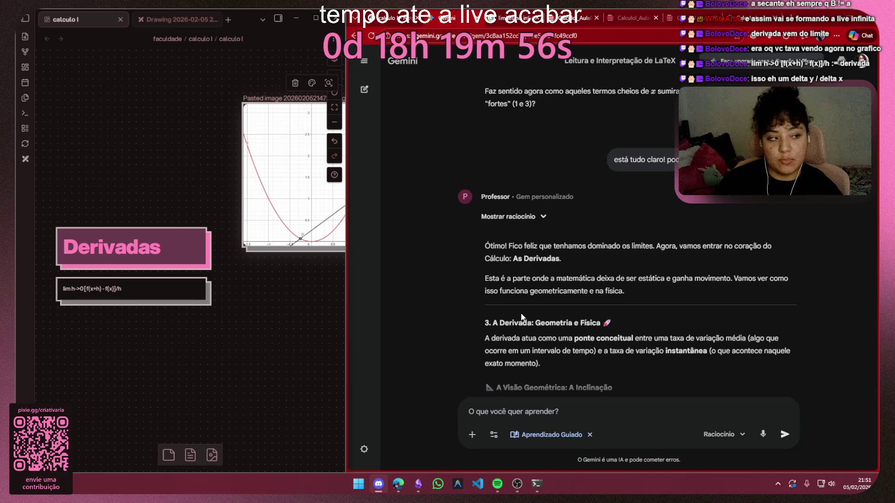
# Widen the Obsidian canvas window beside Gemini, then switch over to Spotify
pyautogui.moveTo(522, 307); pyautogui.dragTo(412, 291)
pyautogui.click(391, 297)
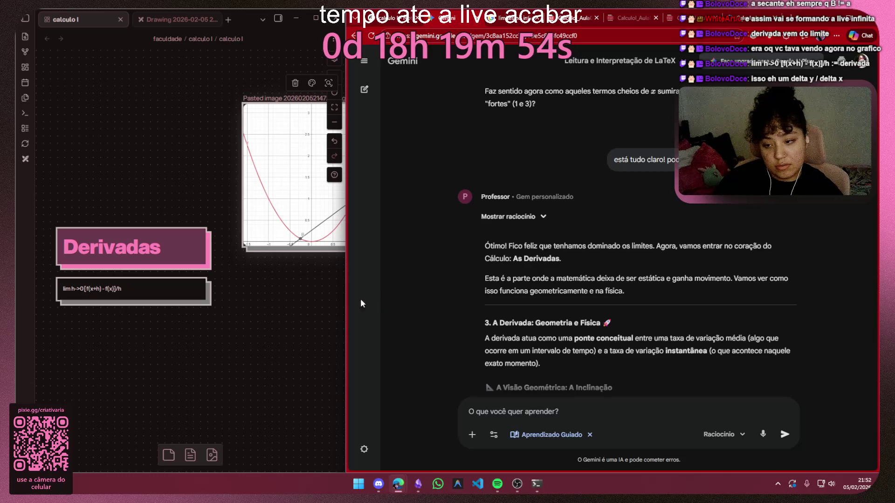
pyautogui.moveTo(342, 302); pyautogui.dragTo(413, 420)
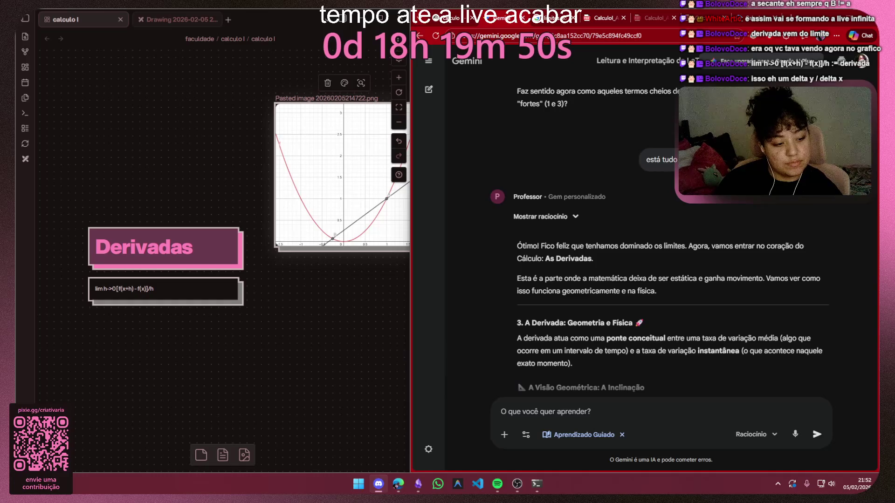
pyautogui.hotkey('alt', 'Tab')
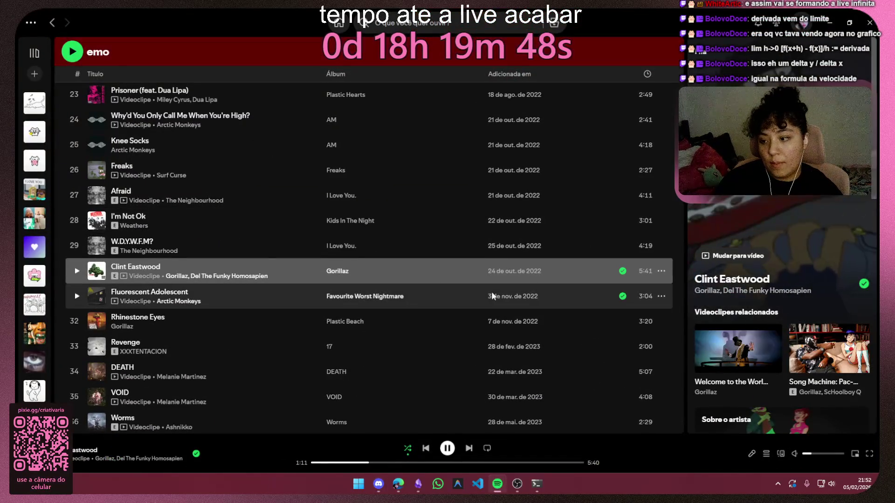
pyautogui.scroll(-1, 350, 280)
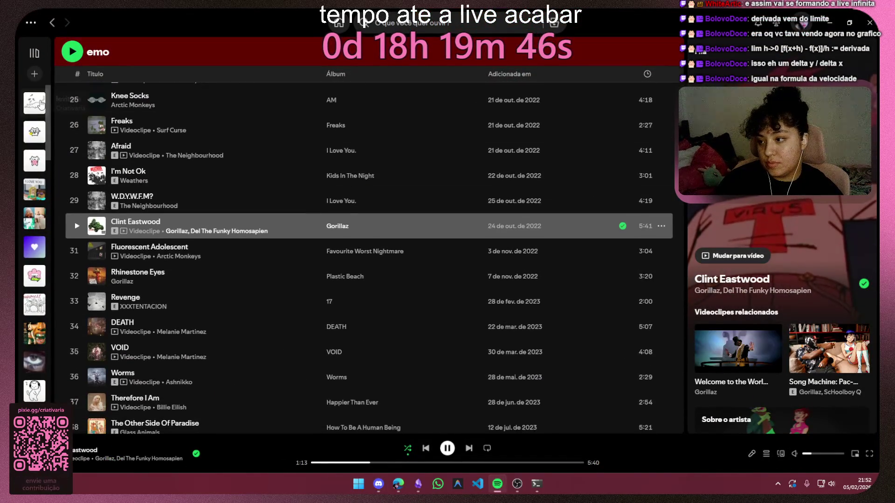
# From the levitate playlist add Gorillaz's 'The Tired Influencer' to the queue, then return to the canvas
pyautogui.click(35, 103)
pyautogui.scroll(-5, 538, 261)
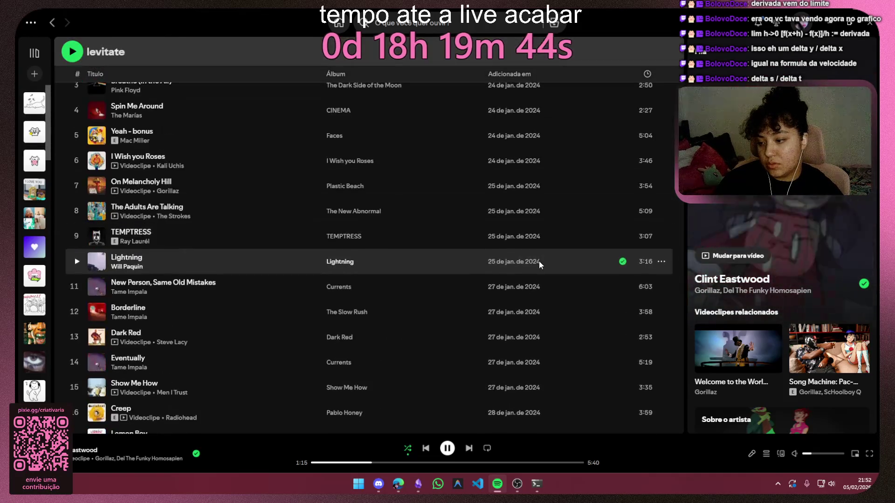
pyautogui.scroll(-2, 538, 260)
pyautogui.scroll(-3, 534, 242)
pyautogui.scroll(-3, 534, 242)
pyautogui.scroll(-3, 533, 243)
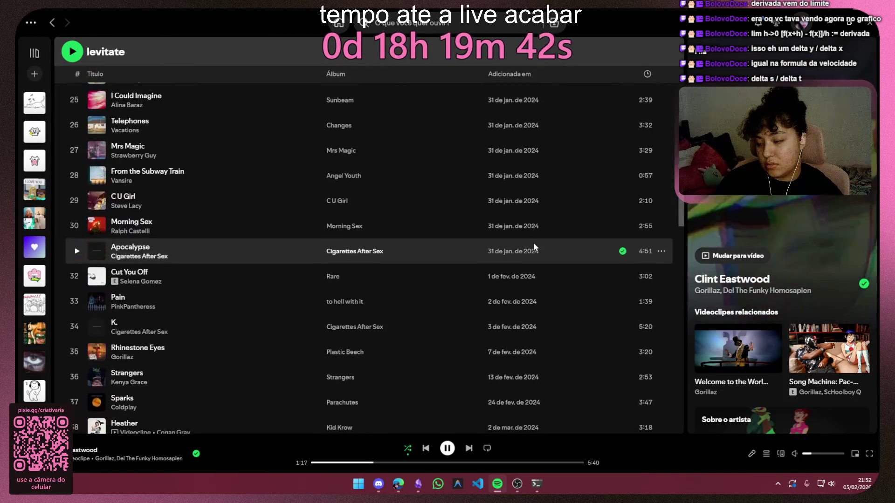
pyautogui.scroll(-1, 534, 242)
pyautogui.scroll(-2, 530, 242)
pyautogui.scroll(-1, 571, 235)
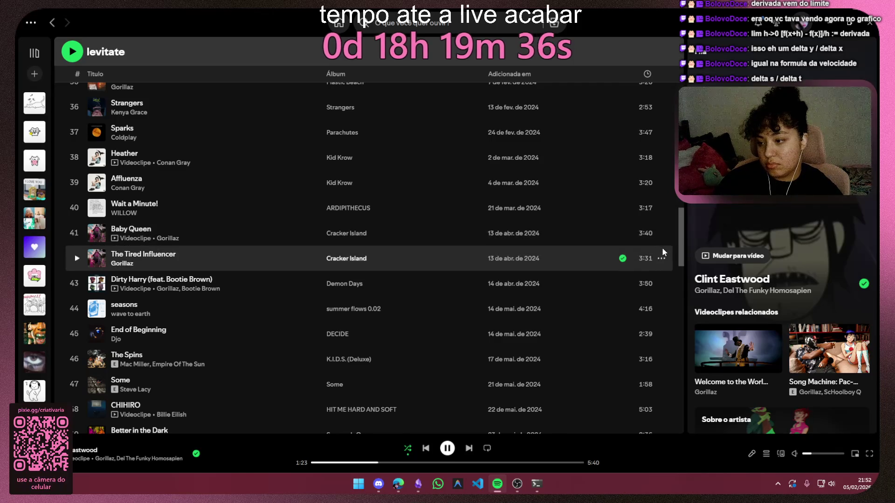
pyautogui.click(662, 248)
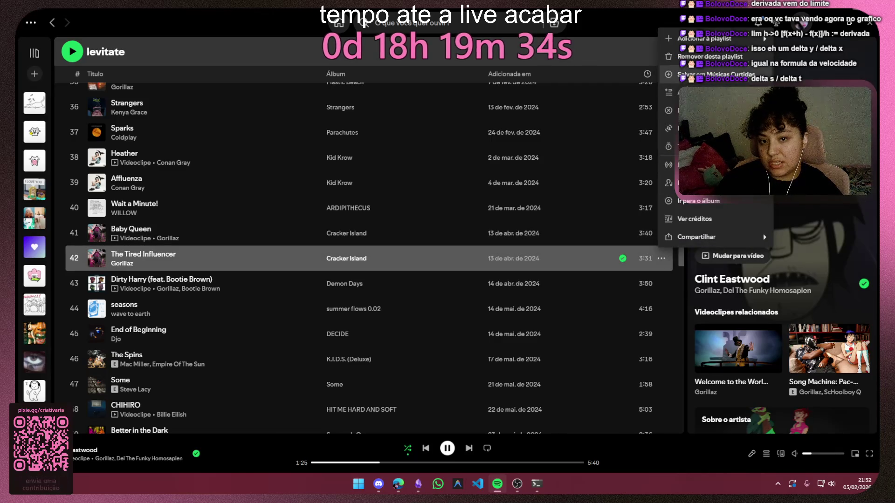
pyautogui.click(706, 73)
pyautogui.scroll(-3, 501, 162)
pyautogui.scroll(-2, 298, 168)
pyautogui.scroll(-4, 301, 165)
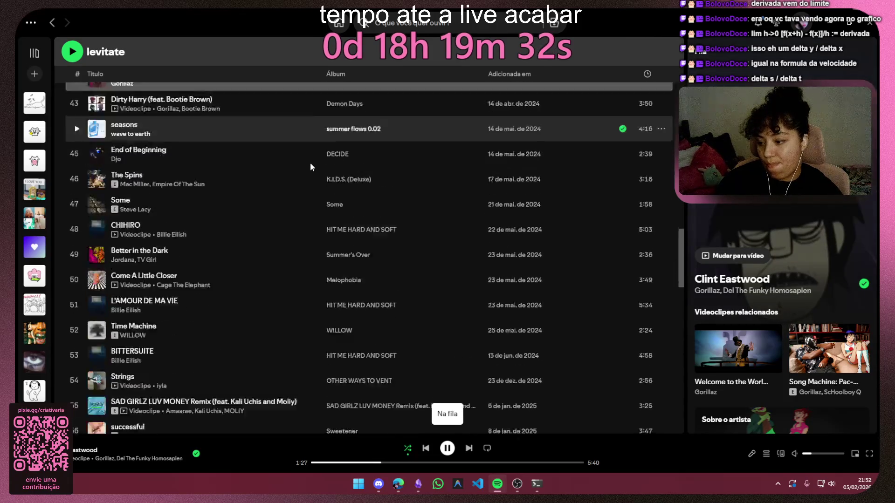
pyautogui.scroll(-4, 309, 159)
pyautogui.scroll(-3, 306, 158)
pyautogui.scroll(-2, 305, 160)
pyautogui.scroll(-3, 305, 165)
pyautogui.scroll(3, 305, 164)
pyautogui.hotkey('alt', 'Tab')
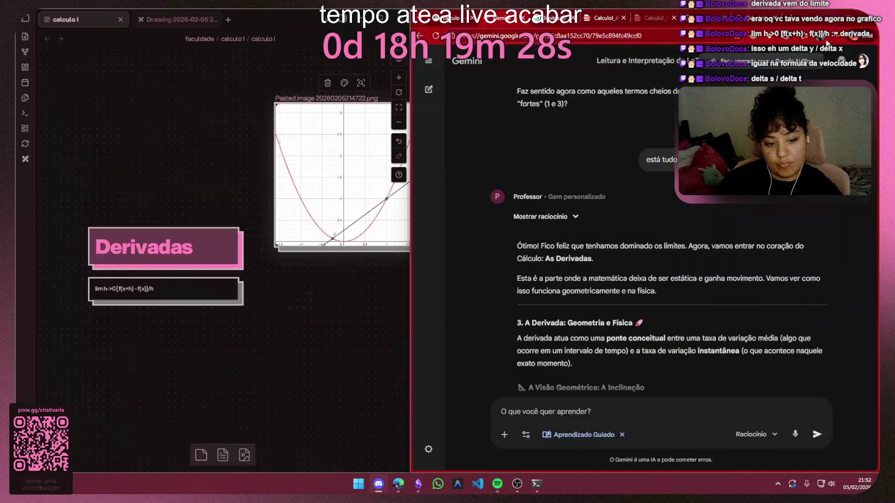
pyautogui.scroll(3, 131, 304)
pyautogui.scroll(-2, 131, 305)
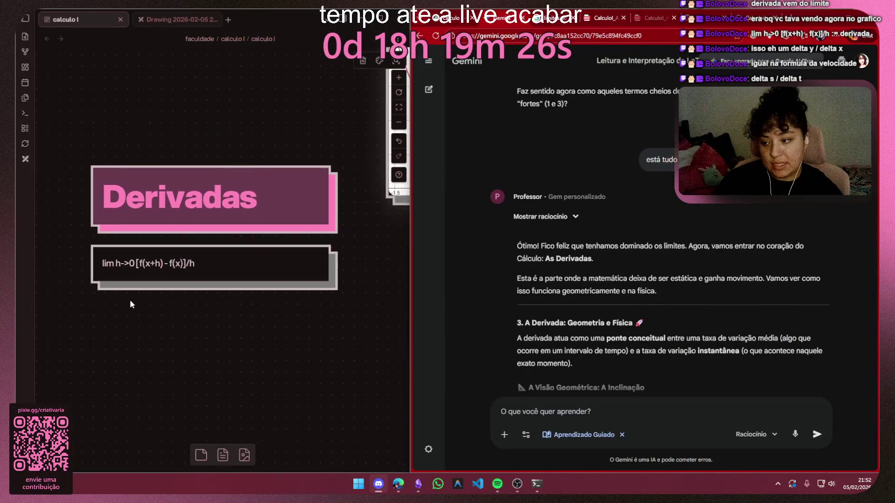
pyautogui.scroll(3, 129, 299)
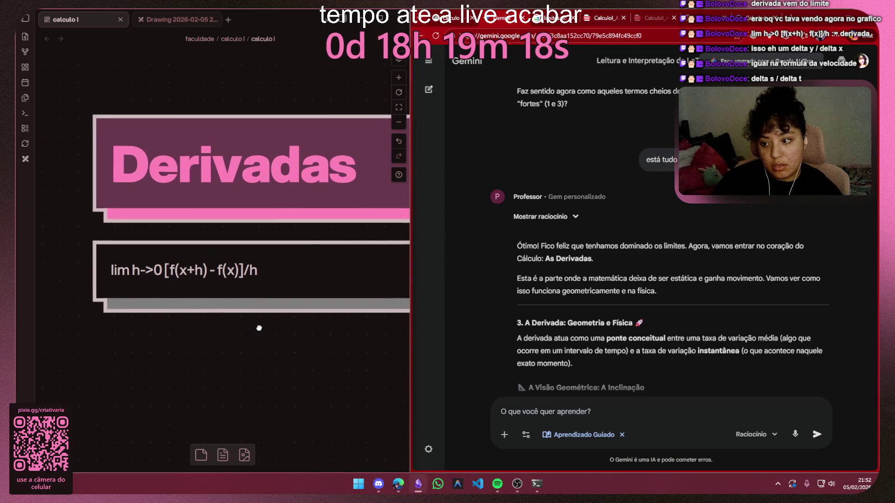
# Add a new line 'igual a delta s / delta t' beneath the limit formula in the Derivadas card
pyautogui.moveTo(262, 302); pyautogui.dragTo(258, 333)
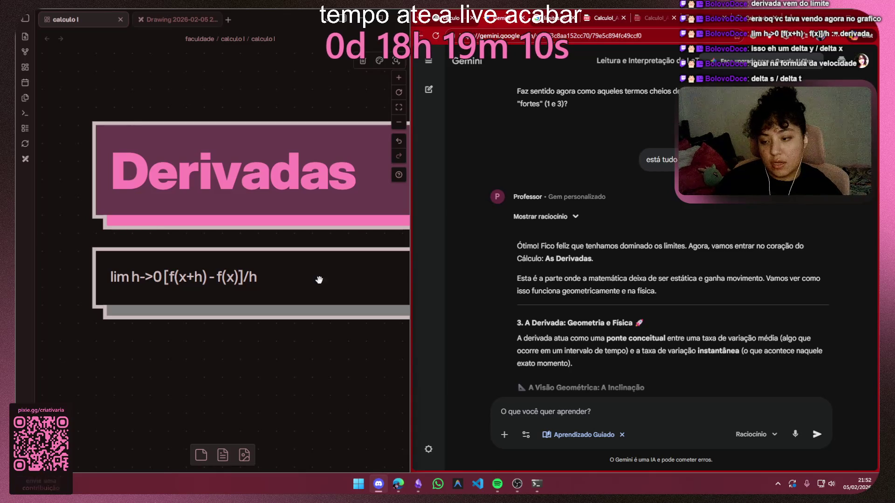
pyautogui.doubleClick(268, 278)
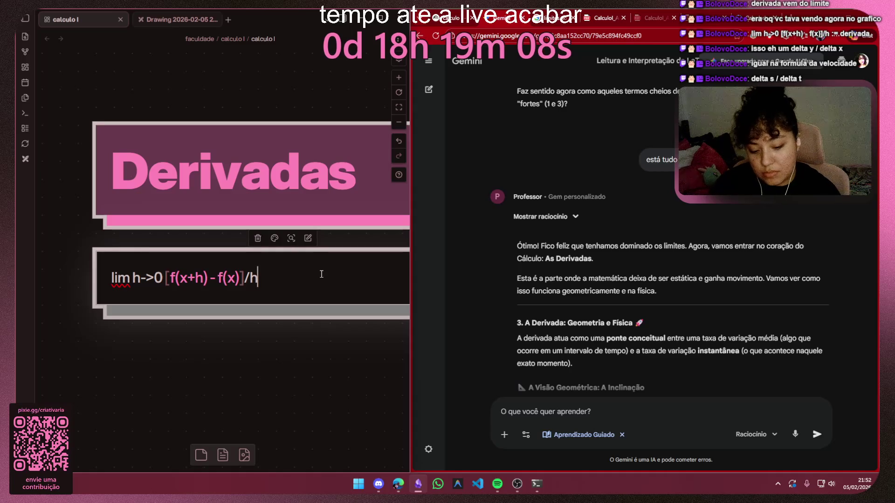
pyautogui.write(' ->')
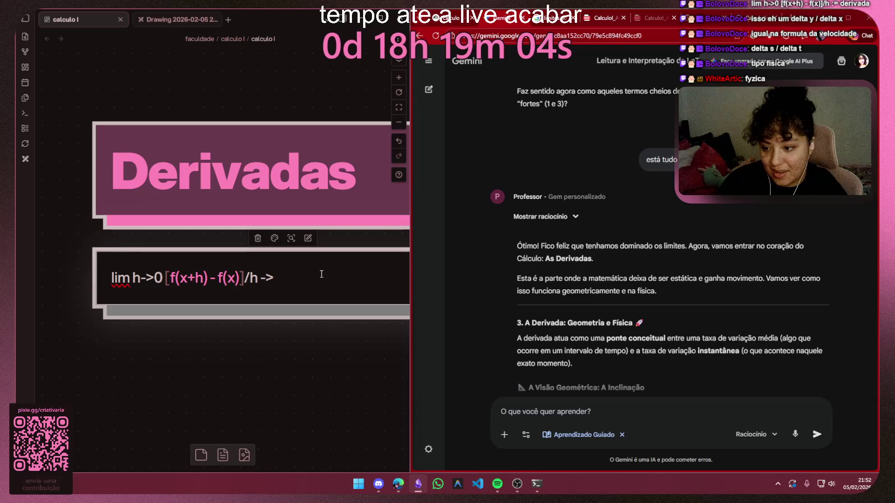
pyautogui.press('BackSpace')
pyautogui.press('BackSpace')
pyautogui.press('BackSpace')
pyautogui.press('Return')
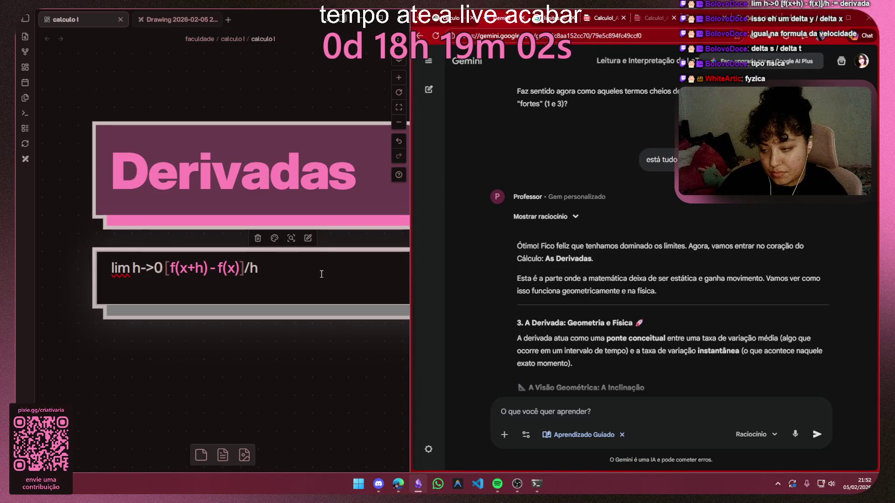
pyautogui.press('Return')
pyautogui.write('igual a')
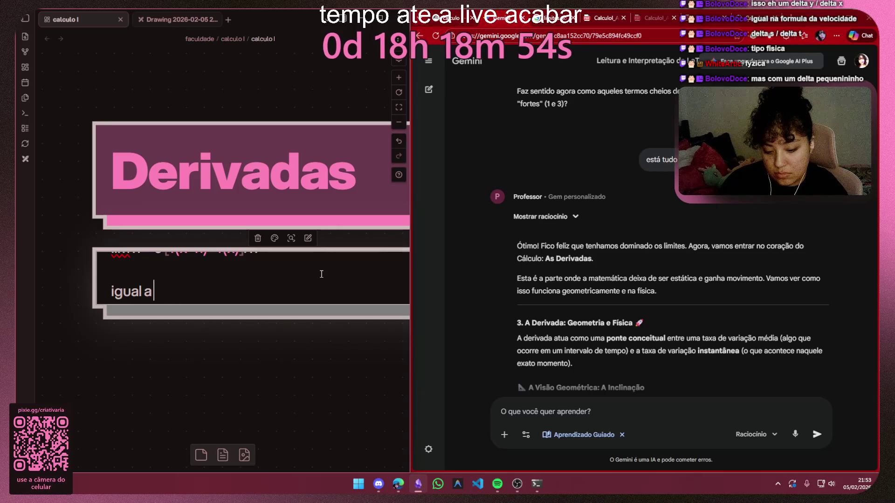
pyautogui.write('delta')
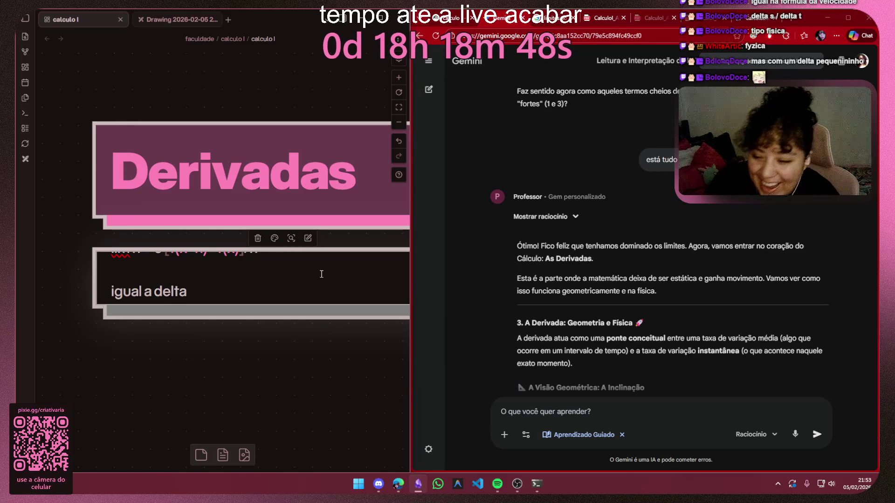
pyautogui.write('d')
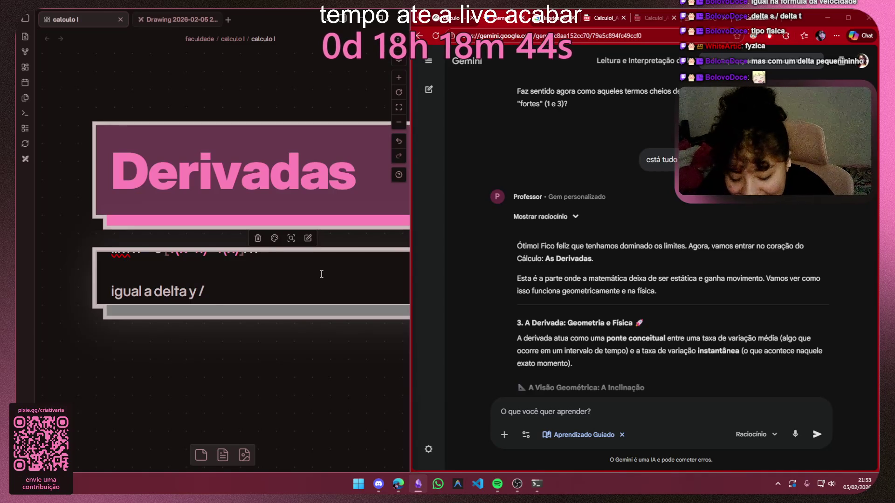
pyautogui.write('eltax')
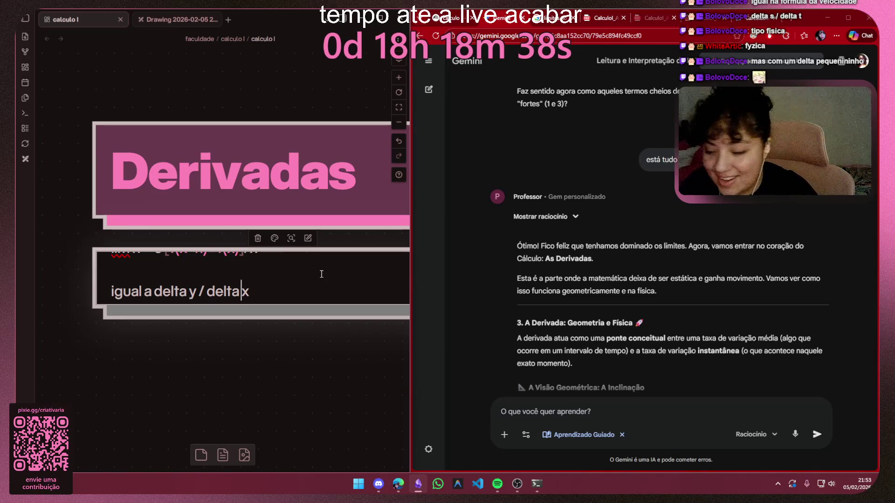
pyautogui.press('Left')
pyautogui.press('Left')
pyautogui.press('BackSpace')
pyautogui.write('s')
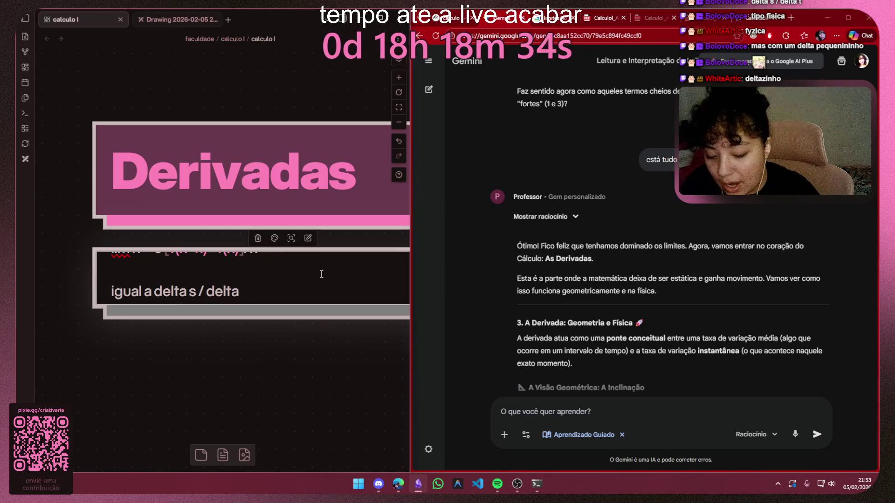
pyautogui.write('t')
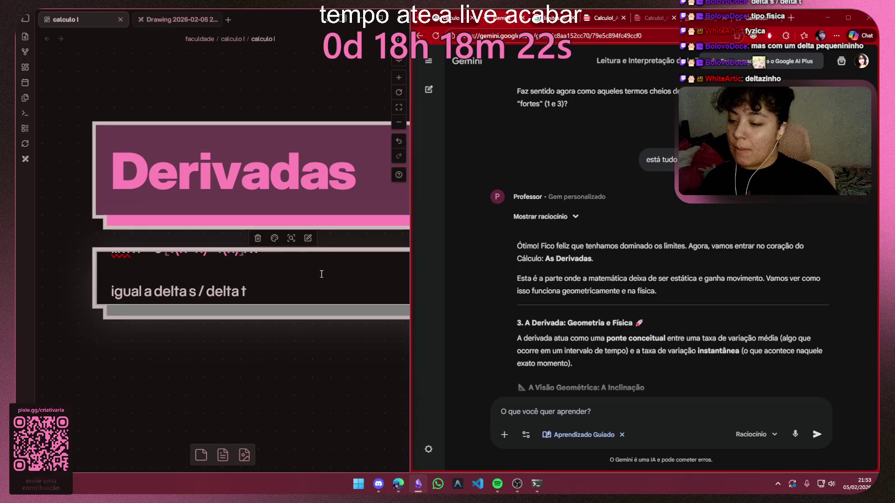
# Remove the blank line between the two lines and make the card taller to fit both
pyautogui.click(282, 303)
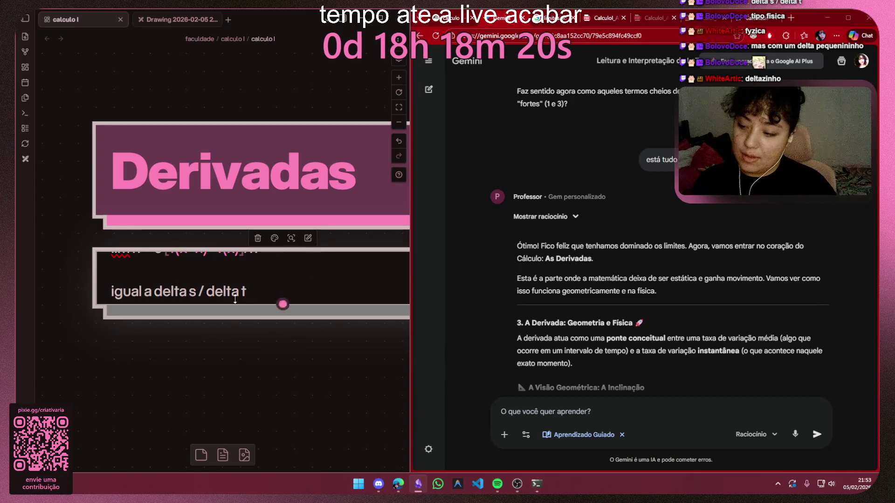
pyautogui.press('Home')
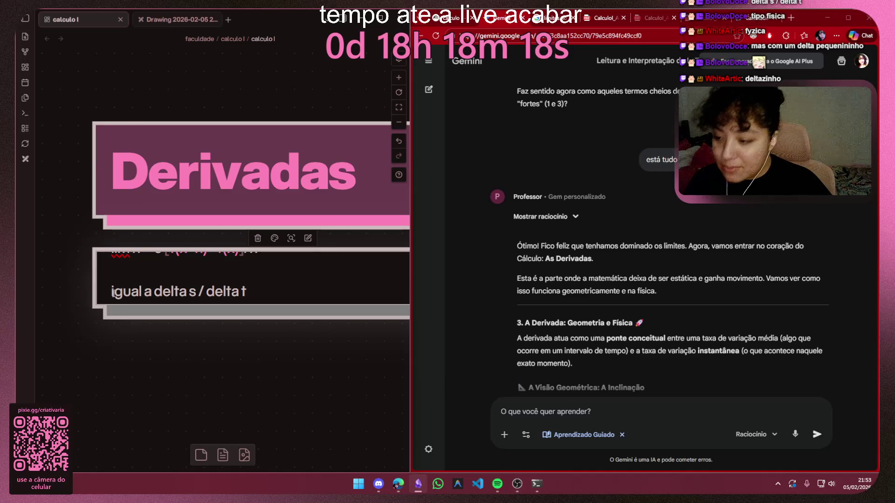
pyautogui.press('BackSpace')
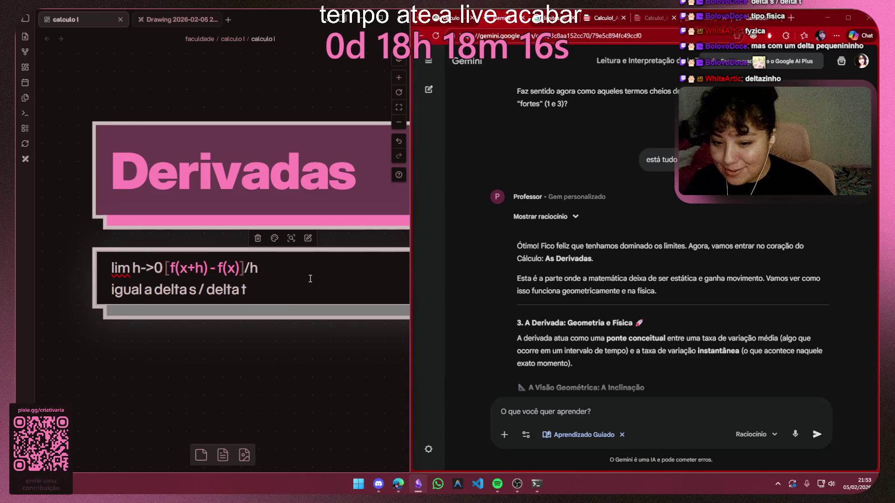
pyautogui.click(252, 348)
pyautogui.moveTo(282, 307); pyautogui.dragTo(283, 322)
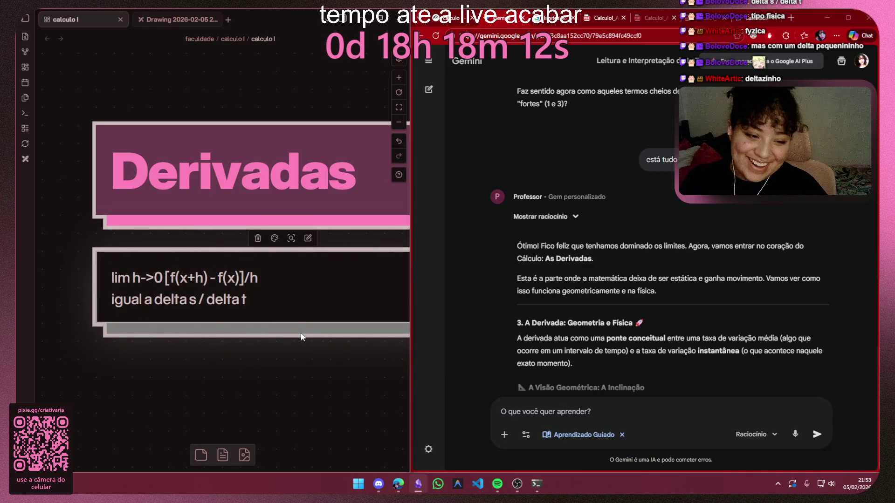
pyautogui.doubleClick(246, 300)
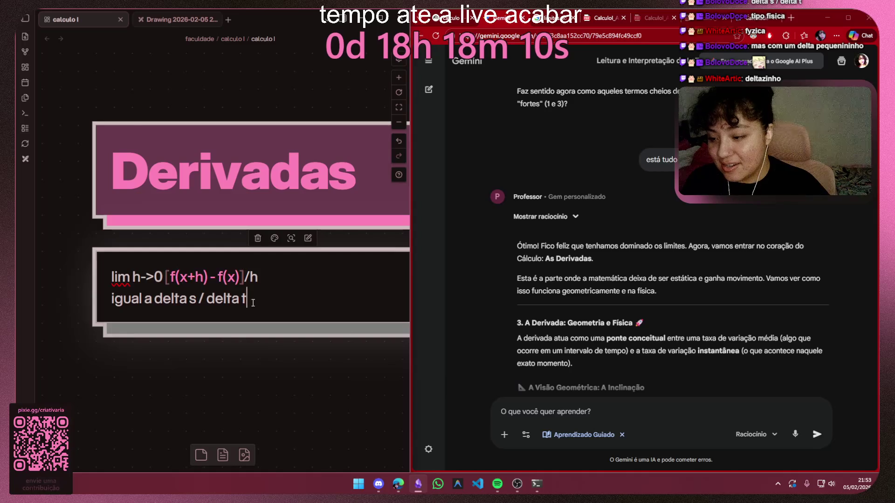
pyautogui.write(' ->')
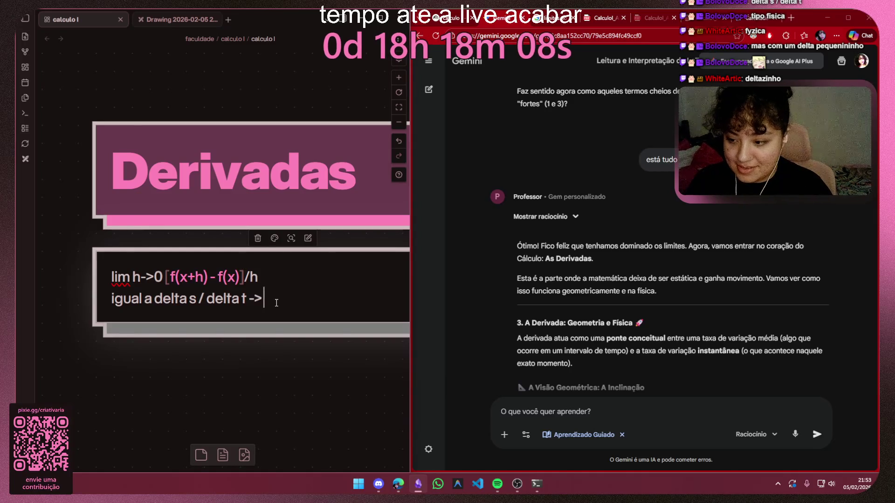
pyautogui.press('BackSpace')
pyautogui.press('BackSpace')
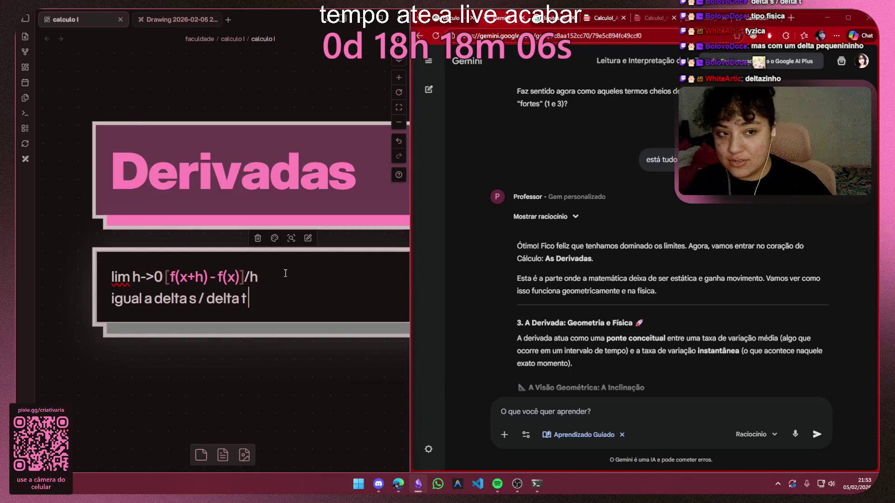
pyautogui.write(' ->')
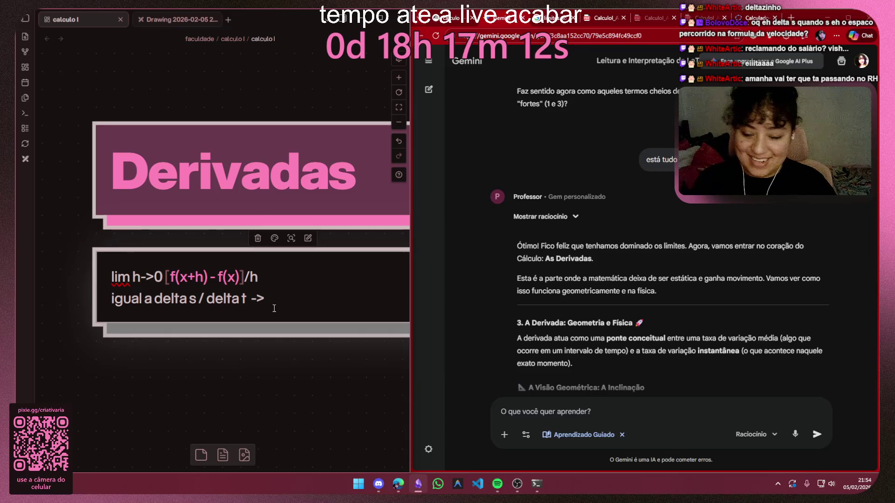
# Capitalize delta S / delta T and append '-> formula da velocidade' to the card's second line
pyautogui.click(250, 298)
pyautogui.write('T')
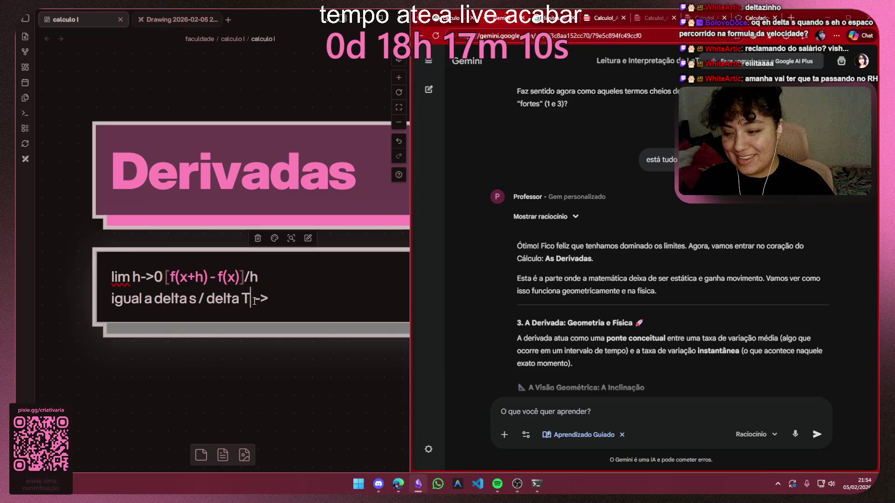
pyautogui.click(205, 299)
pyautogui.press('BackSpace')
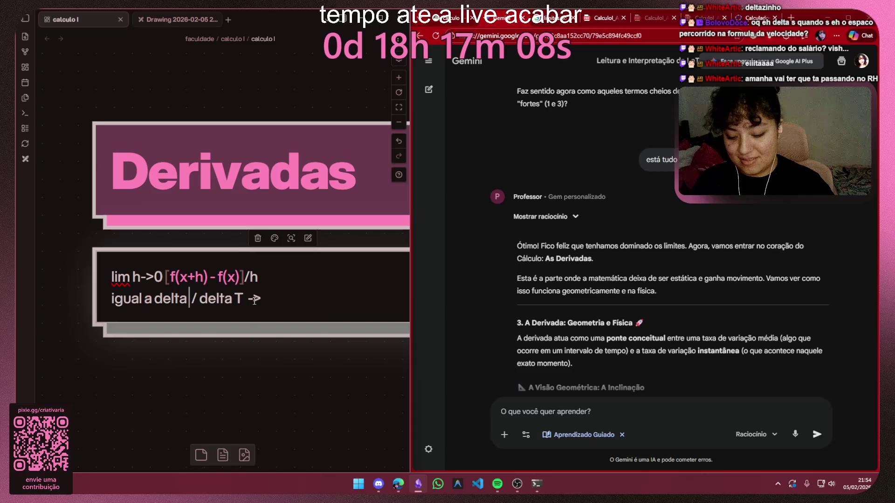
pyautogui.write('S')
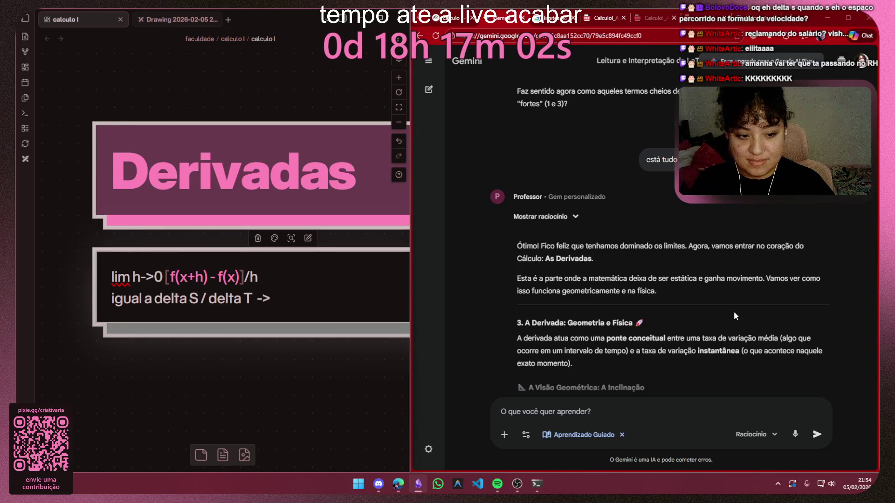
pyautogui.click(305, 301)
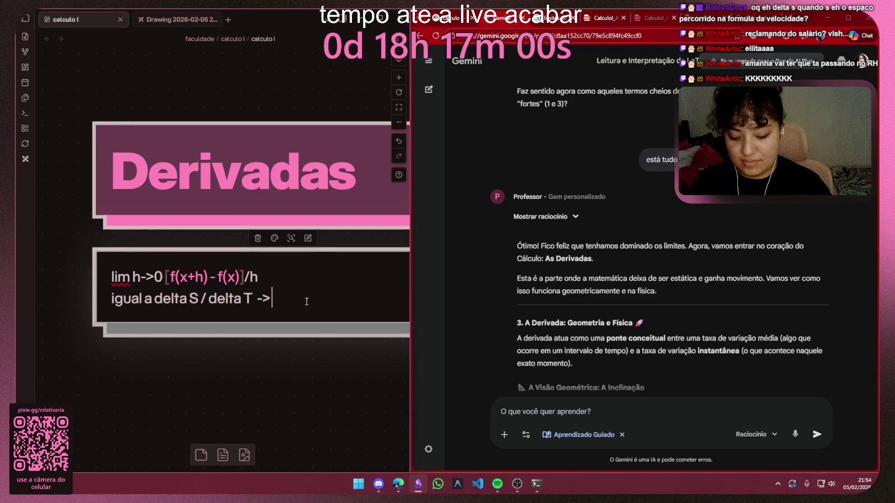
pyautogui.write(' formula')
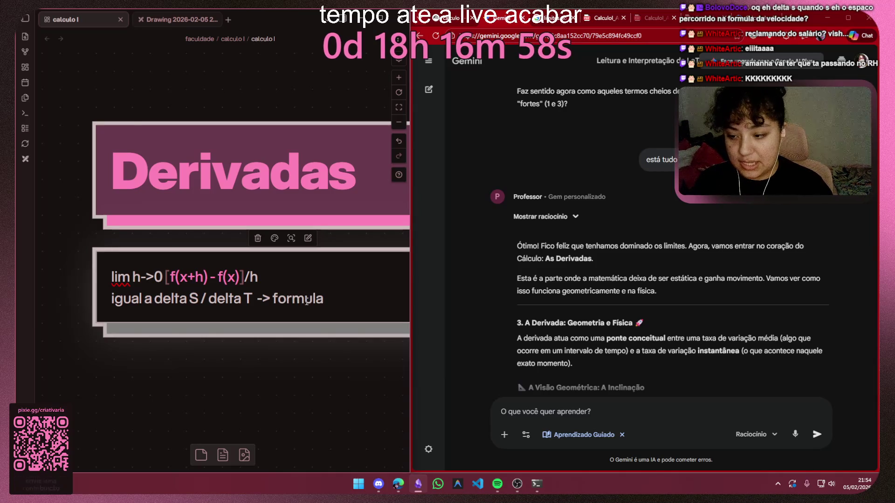
pyautogui.write(' da veloc')
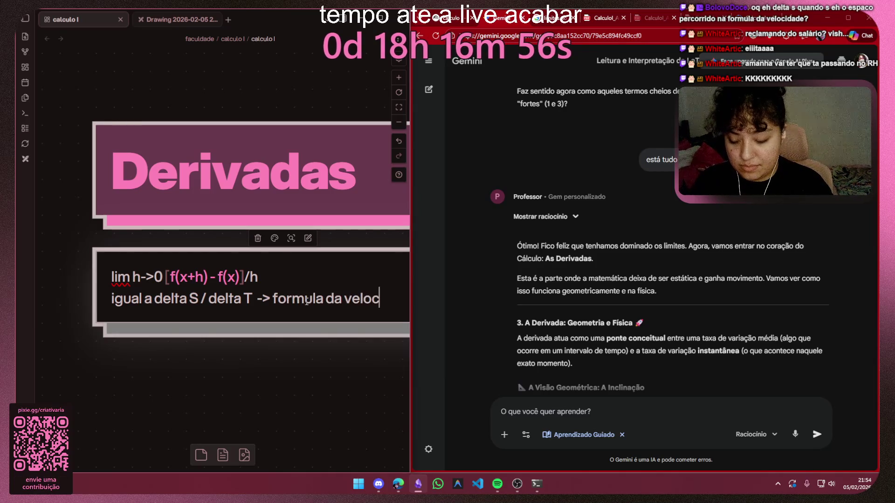
pyautogui.write('idade')
pyautogui.click(308, 383)
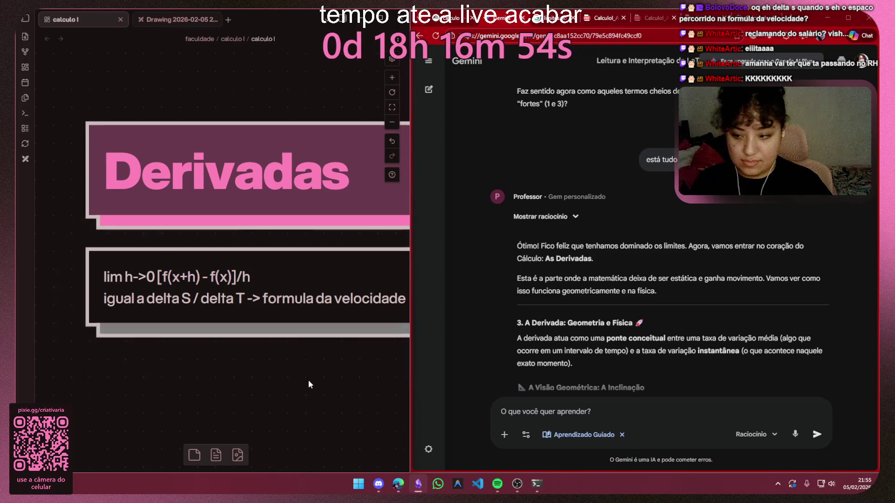
pyautogui.scroll(-5, 305, 335)
pyautogui.scroll(3, 248, 267)
pyautogui.scroll(-2, 249, 267)
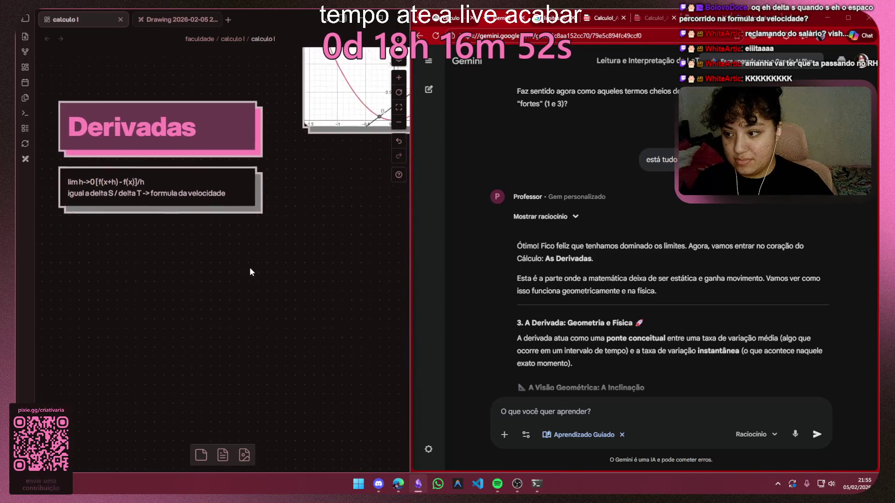
# Recenter the Derivadas cards and switch to the 'Drawing 2026-02-05…' Excalidraw tab
pyautogui.moveTo(196, 224); pyautogui.dragTo(284, 294)
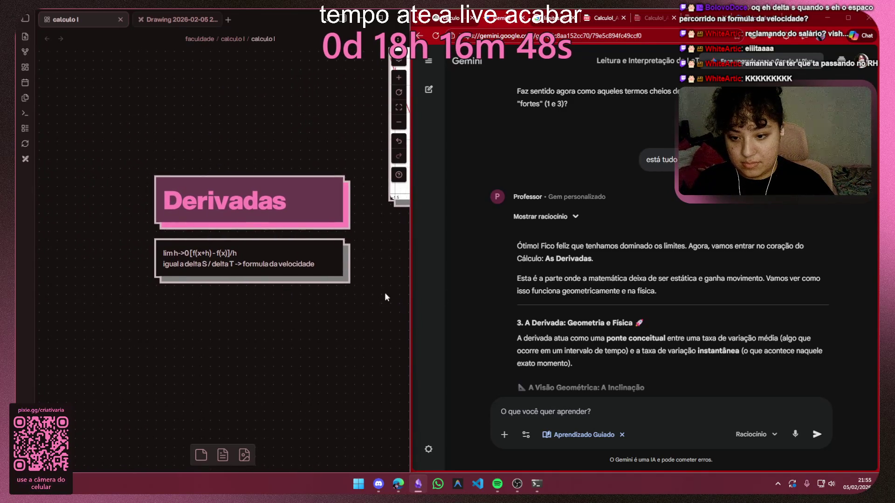
pyautogui.scroll(-2, 594, 279)
pyautogui.scroll(-2, 573, 280)
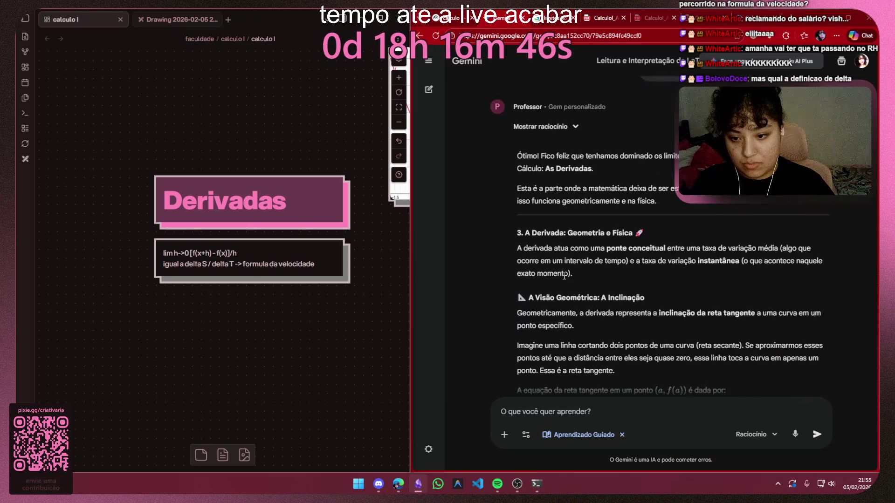
pyautogui.scroll(-2, 540, 239)
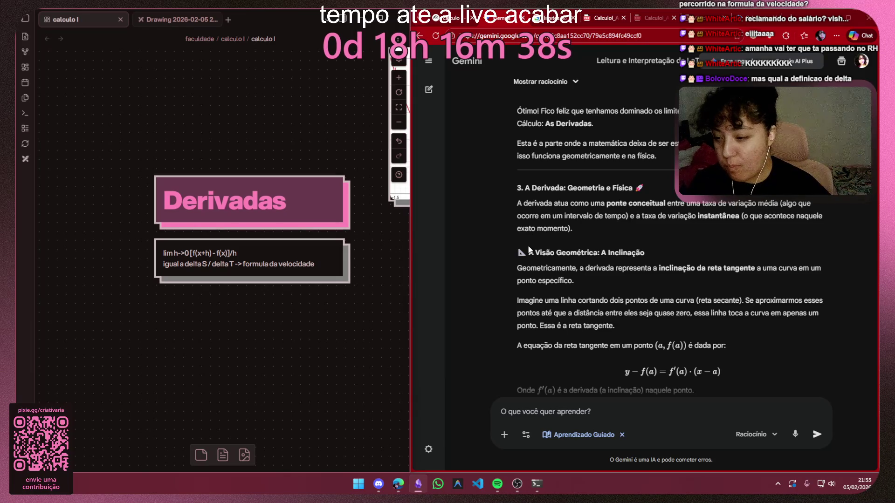
pyautogui.click(178, 19)
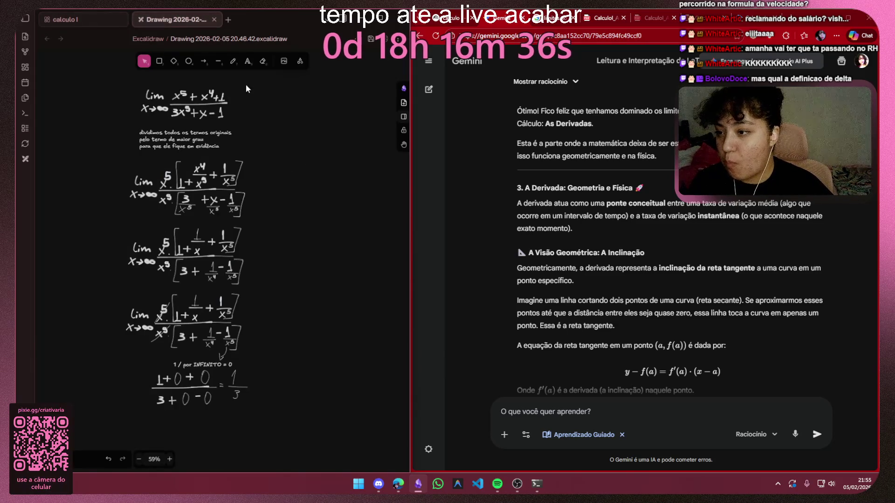
# Delete every handwritten limit calculation and pick the freehand pen, undoing stray test strokes
pyautogui.moveTo(294, 424); pyautogui.dragTo(110, 80)
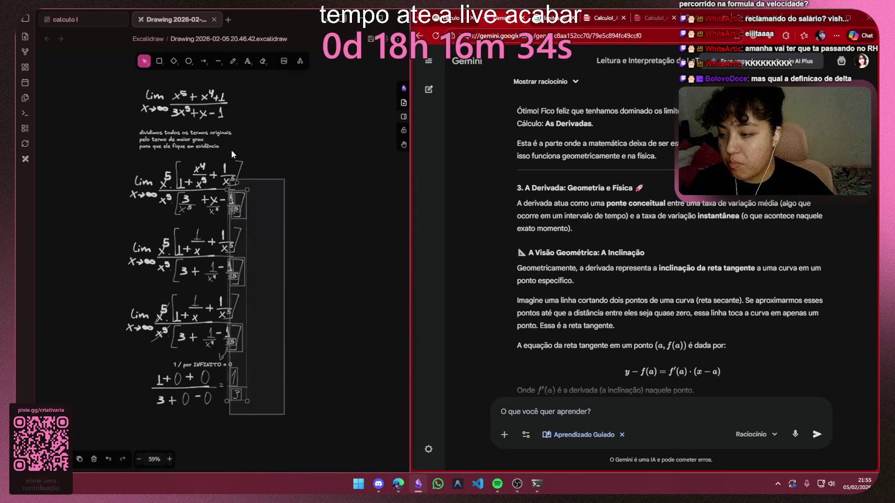
pyautogui.press('Delete')
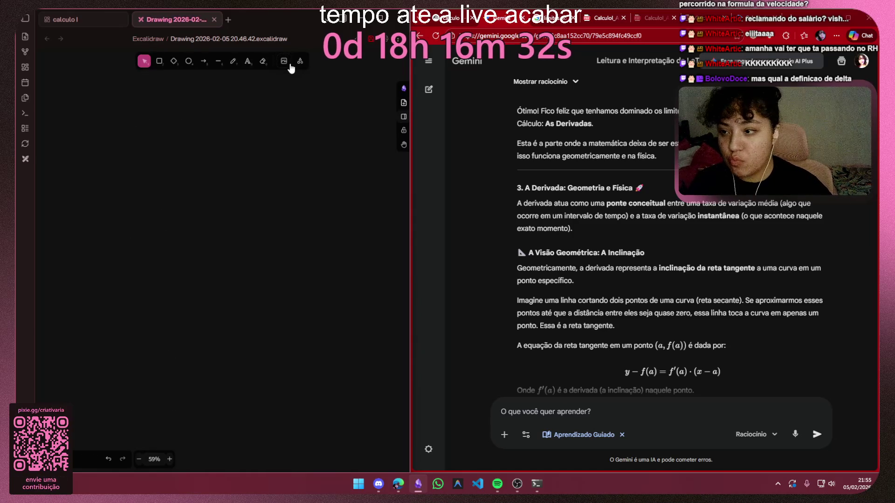
pyautogui.click(232, 61)
pyautogui.moveTo(151, 149); pyautogui.dragTo(272, 181)
pyautogui.hotkey('ctrl', 'z')
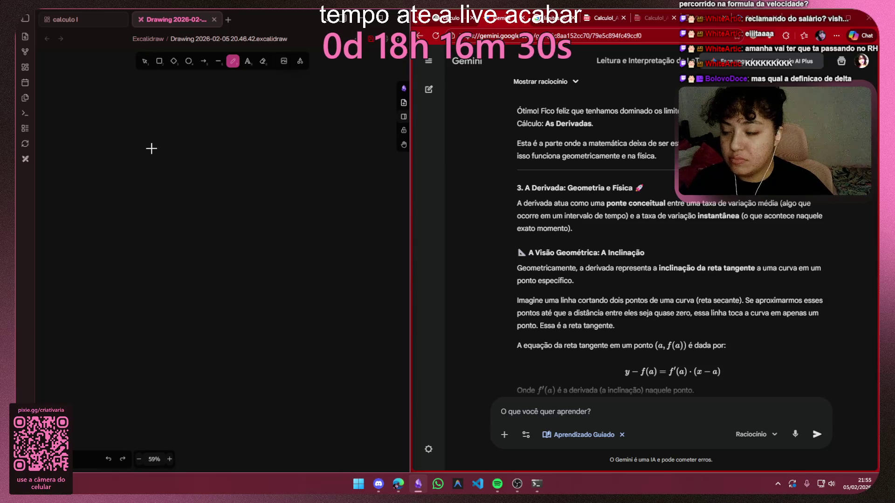
pyautogui.scroll(5, 166, 139)
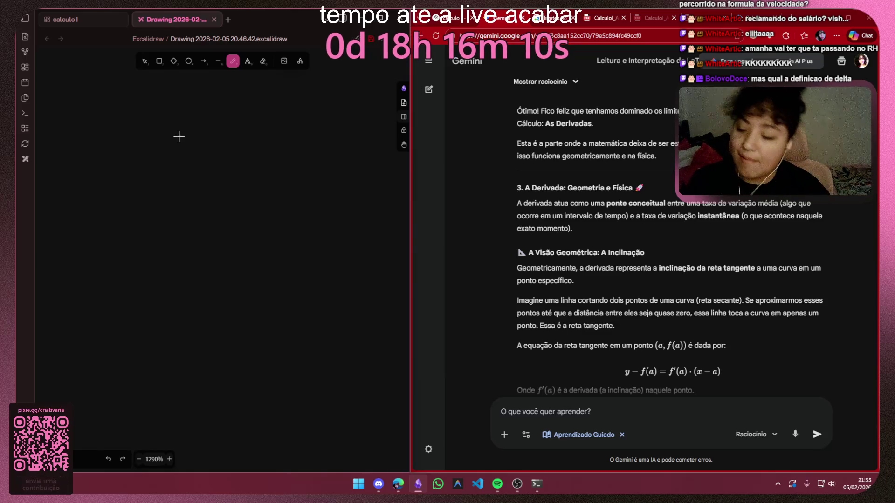
pyautogui.scroll(3, 179, 136)
pyautogui.moveTo(155, 150); pyautogui.dragTo(203, 217)
pyautogui.hotkey('ctrl', 'z')
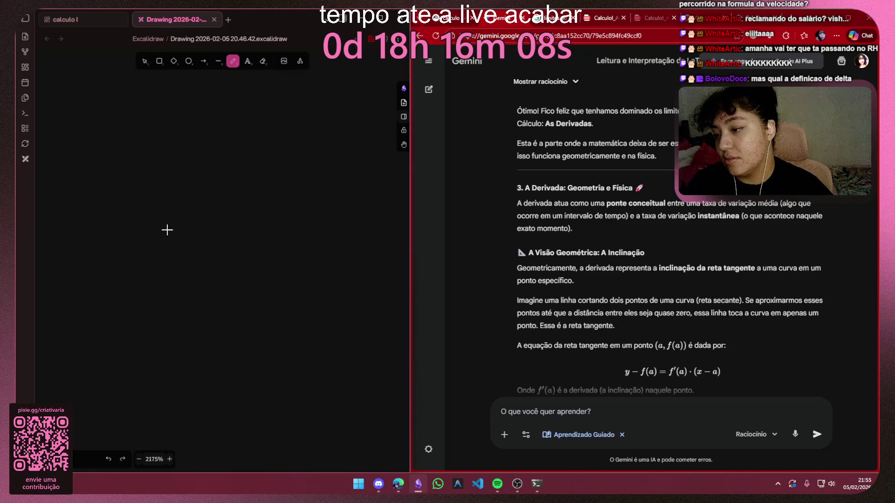
# Hand-draw Δ = 4.ac, then undo the 4.ac strokes leaving only Δ =
pyautogui.moveTo(136, 238)
pyautogui.mouseDown()
pyautogui.moveTo(175, 136)
pyautogui.moveTo(111, 248)
pyautogui.mouseUp()
pyautogui.moveTo(227, 199)
pyautogui.mouseDown()
pyautogui.moveTo(266, 203)
pyautogui.moveTo(266, 222)
pyautogui.moveTo(136, 265)
pyautogui.mouseUp()
pyautogui.scroll(-3, 280, 226)
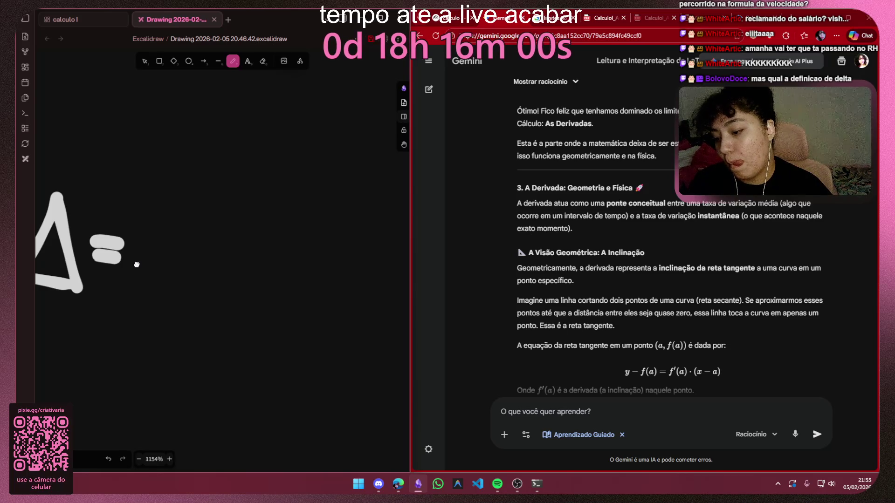
pyautogui.moveTo(137, 264); pyautogui.dragTo(134, 264)
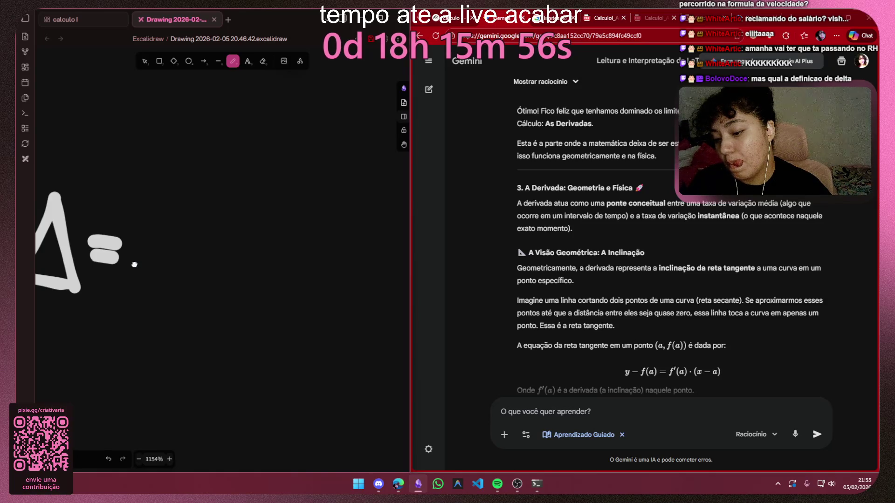
pyautogui.moveTo(134, 264); pyautogui.dragTo(132, 267)
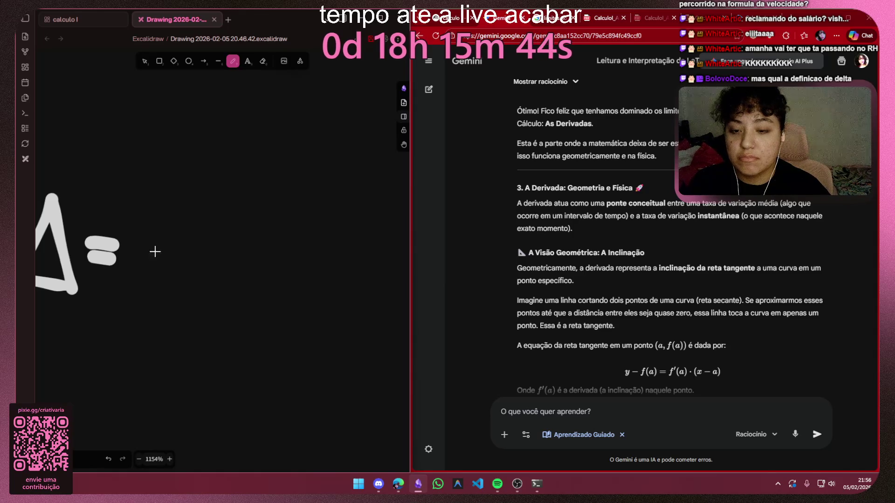
pyautogui.moveTo(155, 197)
pyautogui.mouseDown()
pyautogui.moveTo(188, 210)
pyautogui.moveTo(182, 275)
pyautogui.mouseUp()
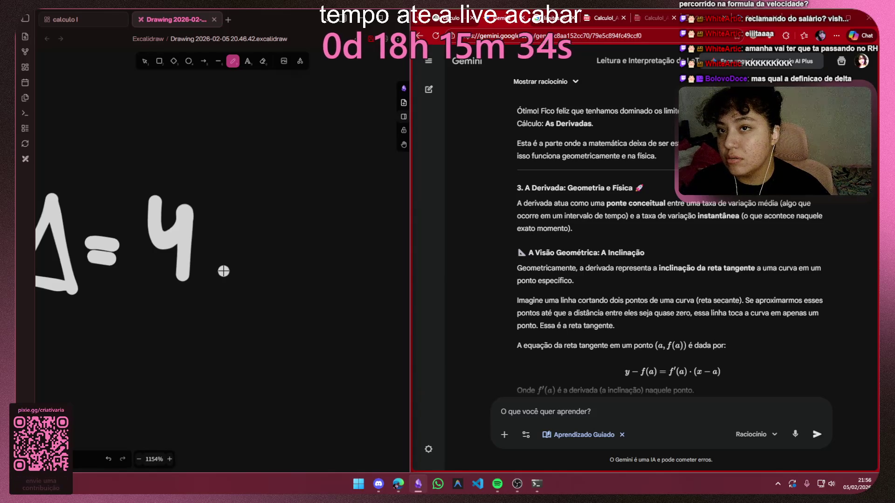
pyautogui.click(223, 272)
pyautogui.moveTo(266, 272)
pyautogui.mouseDown()
pyautogui.moveTo(174, 280)
pyautogui.moveTo(192, 286)
pyautogui.mouseUp()
pyautogui.moveTo(241, 237); pyautogui.dragTo(273, 297)
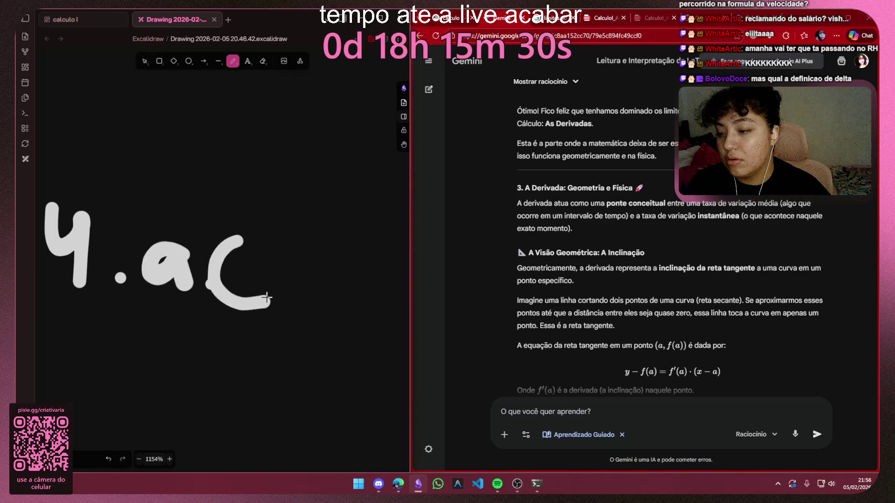
pyautogui.hotkey('ctrl', 'z')
pyautogui.click(210, 280)
pyautogui.moveTo(276, 247); pyautogui.dragTo(269, 292)
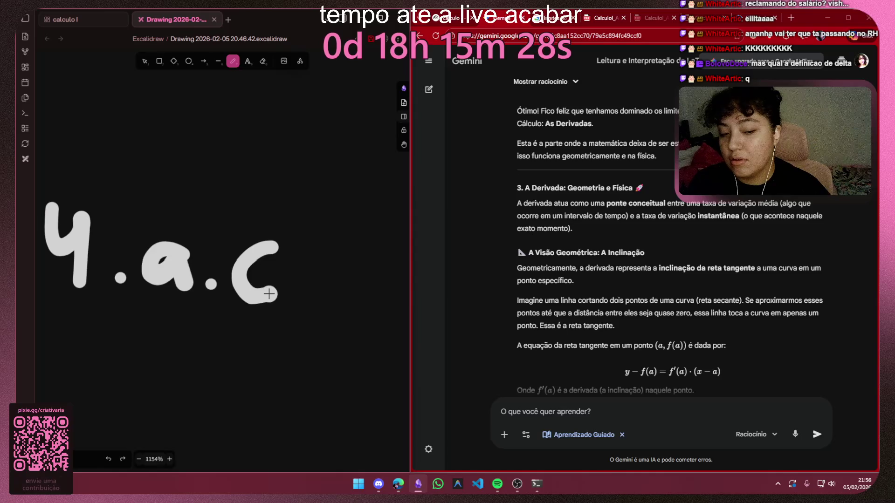
pyautogui.scroll(-3, 269, 292)
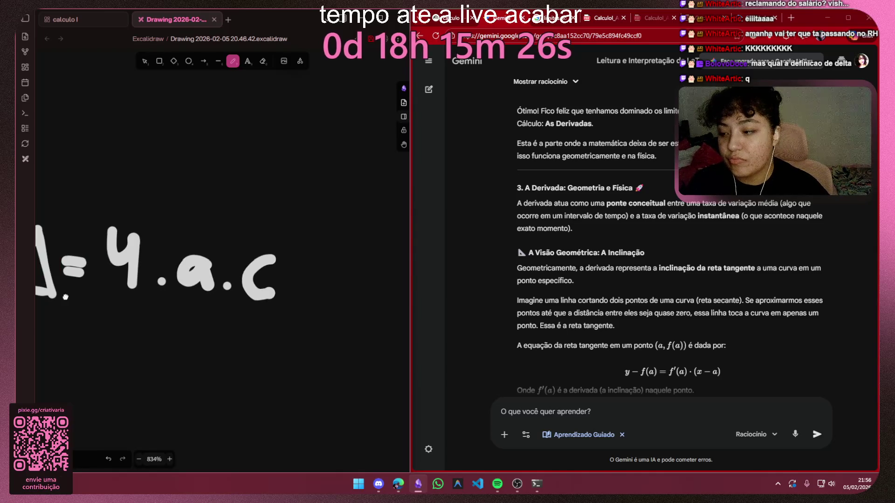
pyautogui.hscroll(-3, 270, 293)
pyautogui.hotkey('ctrl', 'z')
pyautogui.hotkey('ctrl', 'z')
pyautogui.hotkey('ctrl', 'z')
pyautogui.hotkey('ctrl', 'z')
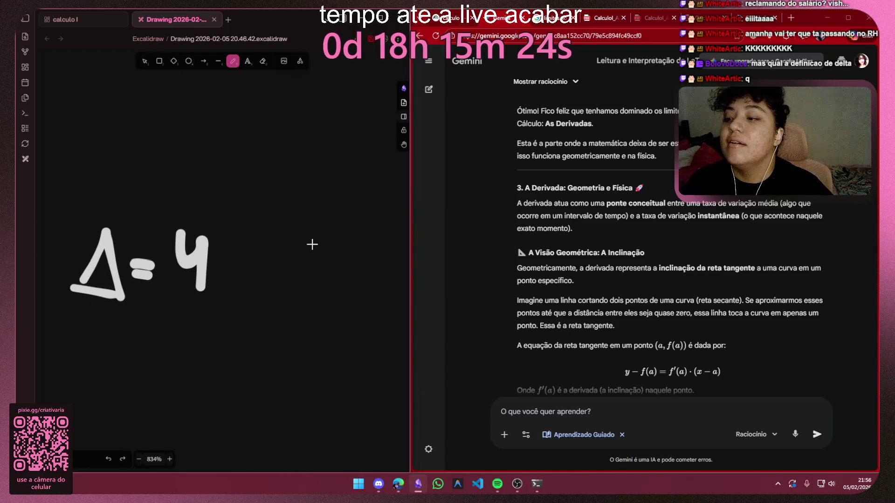
pyautogui.hotkey('ctrl', 'z')
pyautogui.scroll(3, 276, 250)
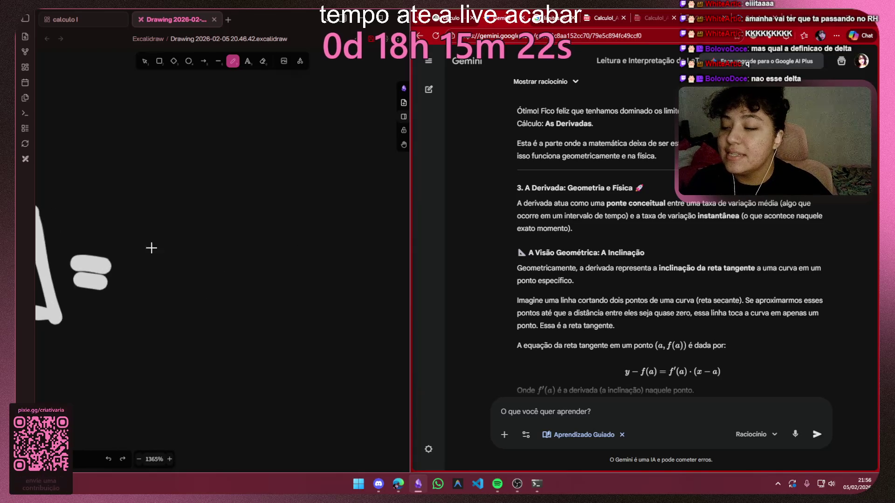
# Write b² 4.a.c after Δ = to complete the discriminant sketch
pyautogui.moveTo(153, 203); pyautogui.dragTo(196, 301)
pyautogui.moveTo(118, 308); pyautogui.dragTo(203, 308)
pyautogui.moveTo(276, 206); pyautogui.dragTo(244, 234)
pyautogui.hotkey('ctrl', 'z')
pyautogui.moveTo(230, 203); pyautogui.dragTo(287, 248)
pyautogui.scroll(3, 300, 259)
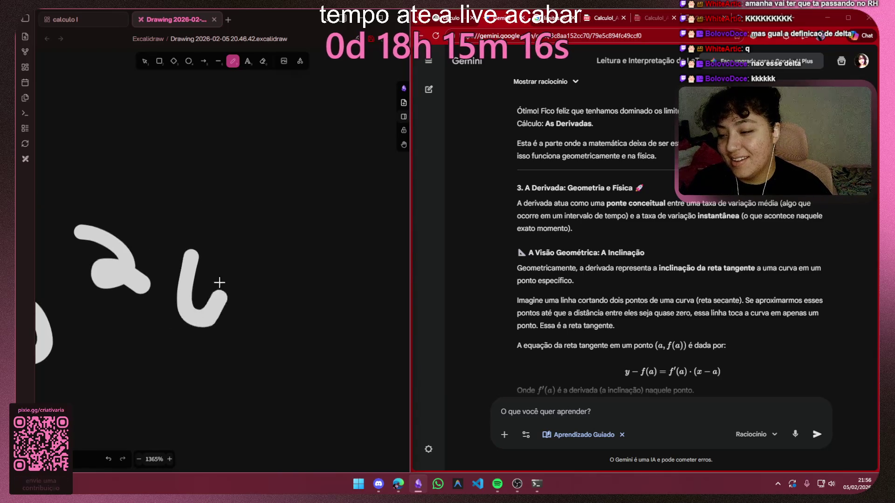
pyautogui.moveTo(186, 252); pyautogui.dragTo(217, 367)
pyautogui.click(245, 367)
pyautogui.moveTo(280, 332)
pyautogui.mouseDown()
pyautogui.moveTo(280, 351)
pyautogui.moveTo(322, 378)
pyautogui.mouseUp()
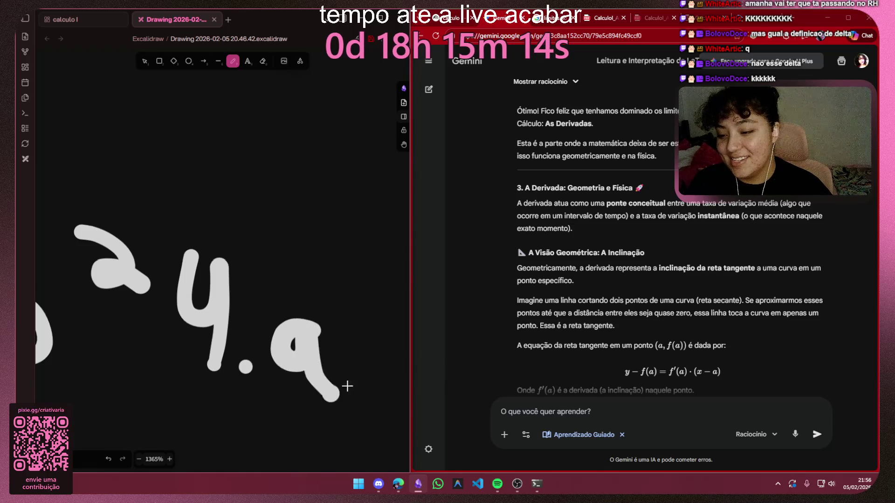
pyautogui.hscroll(5, 210, 315)
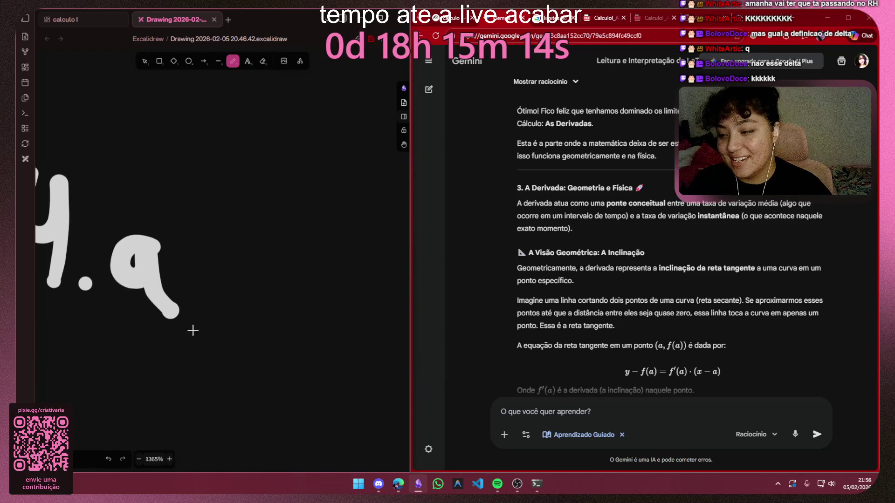
pyautogui.click(184, 287)
pyautogui.moveTo(234, 239); pyautogui.dragTo(230, 294)
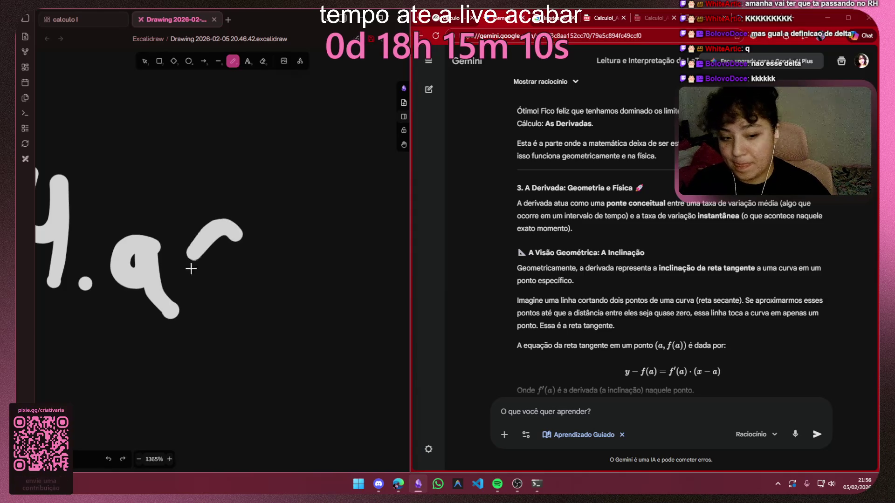
pyautogui.scroll(-3, 236, 296)
pyautogui.scroll(-2, 127, 311)
pyautogui.scroll(-3, 127, 311)
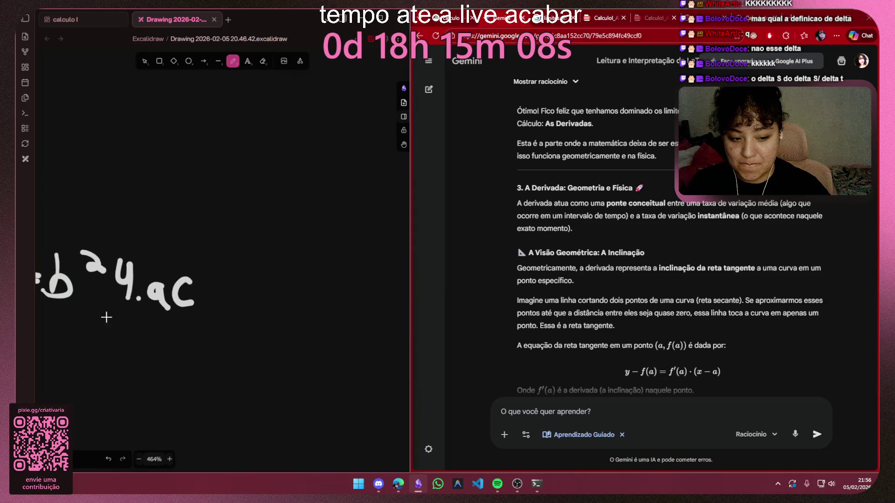
# Select and delete the whole handwritten formula, then return to the calculo I canvas
pyautogui.moveTo(126, 311); pyautogui.dragTo(219, 305)
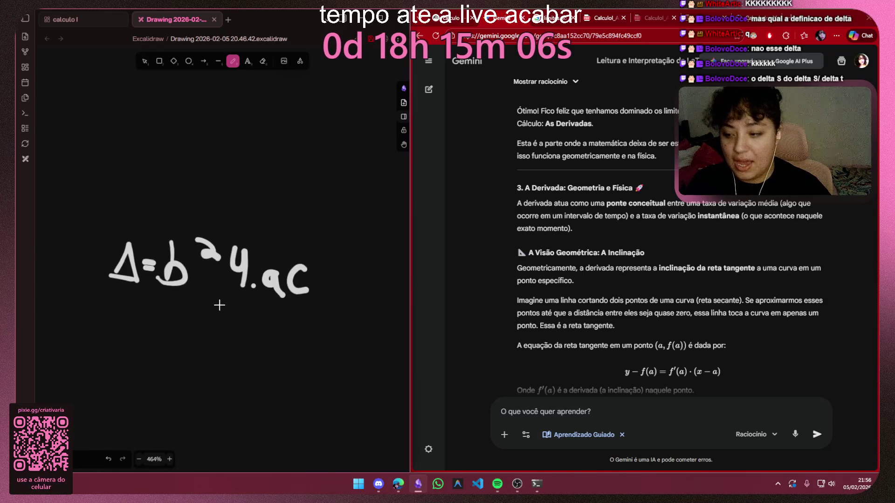
pyautogui.click(144, 61)
pyautogui.moveTo(72, 182); pyautogui.dragTo(410, 354)
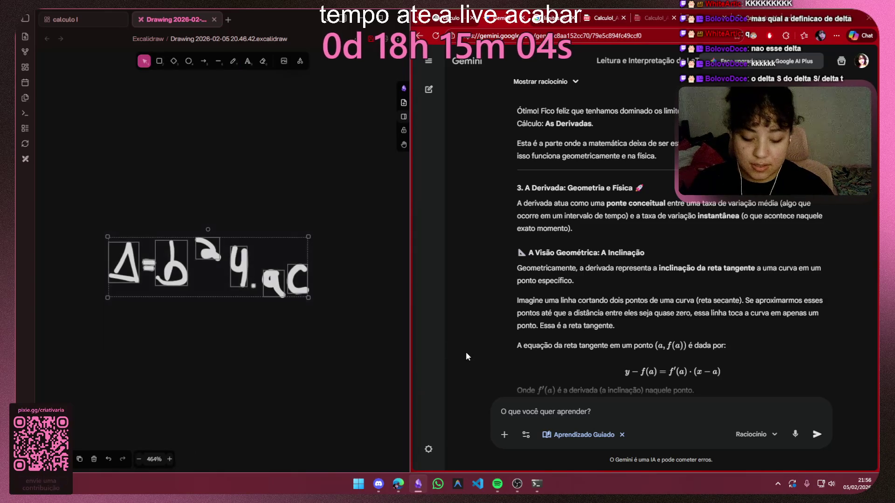
pyautogui.press('Delete')
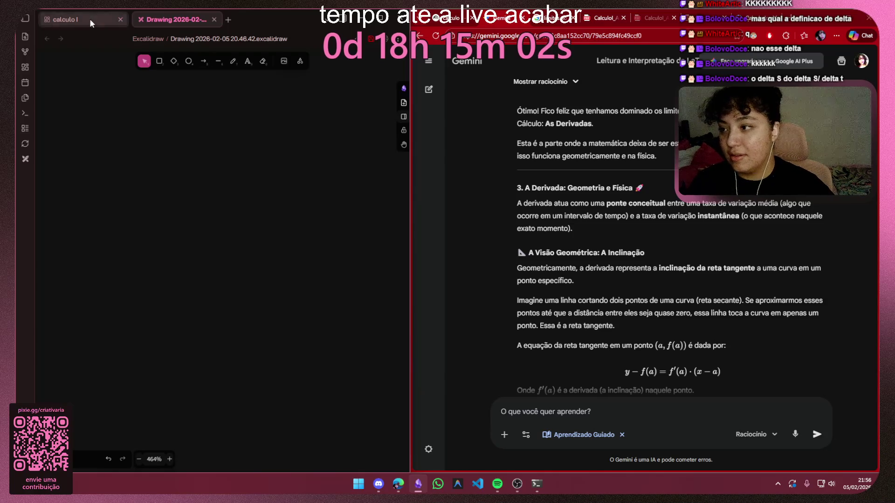
pyautogui.click(67, 18)
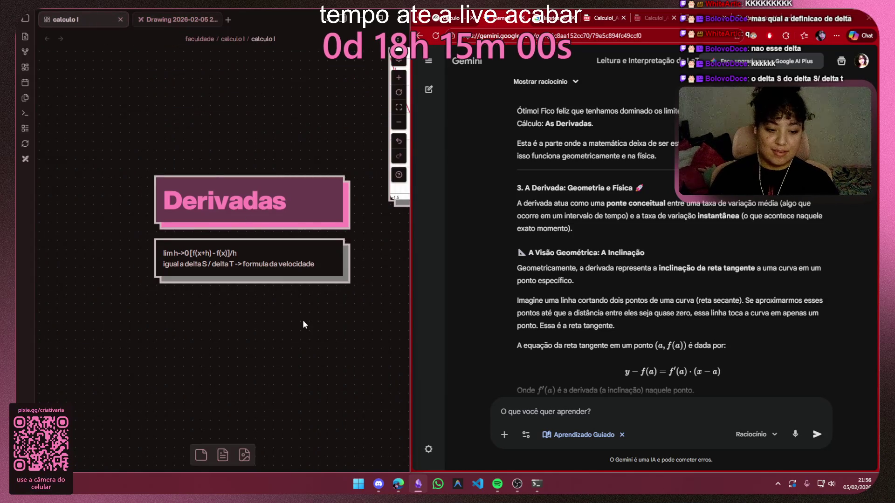
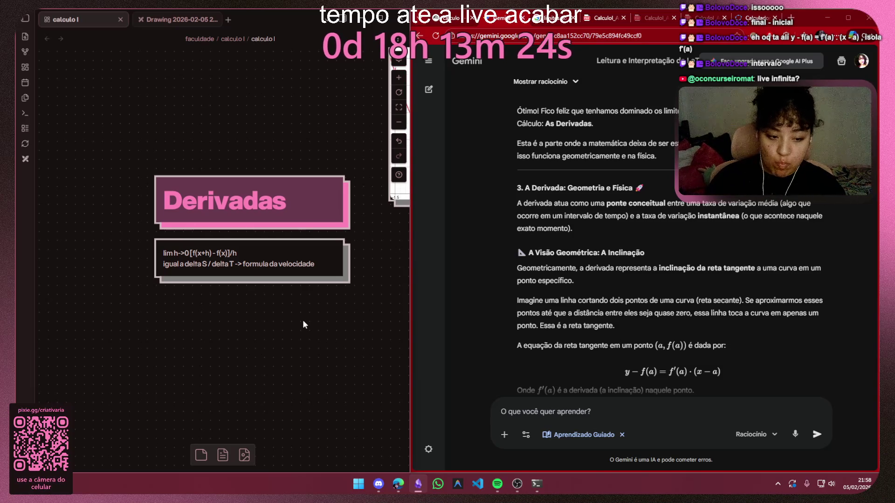
# Check the Excalidraw drawing briefly, then bring the Derivadas cards and graph into view
pyautogui.moveTo(299, 320); pyautogui.dragTo(263, 285)
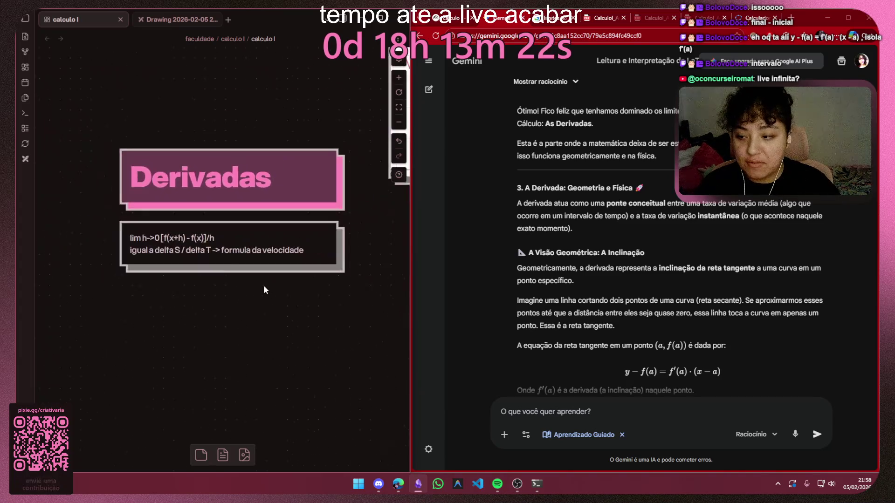
pyautogui.click(192, 23)
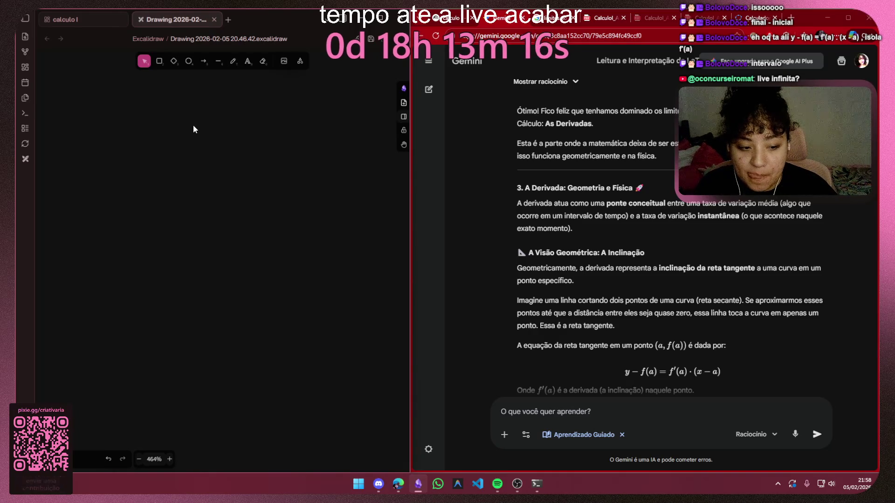
pyautogui.click(76, 19)
pyautogui.scroll(4, 205, 218)
pyautogui.scroll(-3, 205, 217)
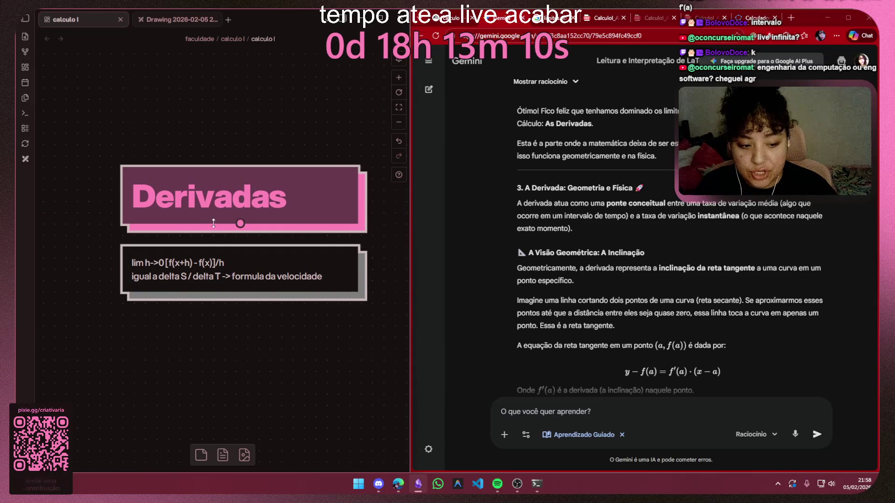
pyautogui.scroll(3, 209, 224)
pyautogui.scroll(-2, 224, 266)
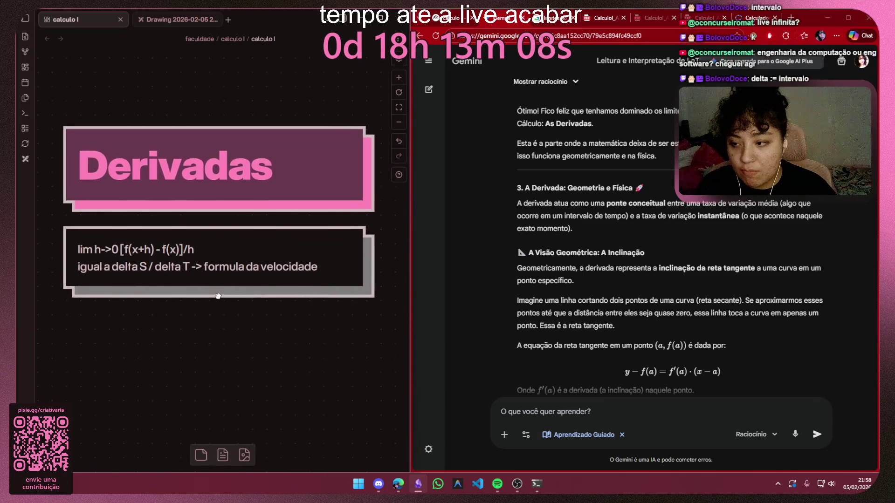
pyautogui.scroll(-2, 223, 272)
pyautogui.scroll(-3, 219, 285)
pyautogui.scroll(3, 220, 283)
pyautogui.scroll(-3, 210, 244)
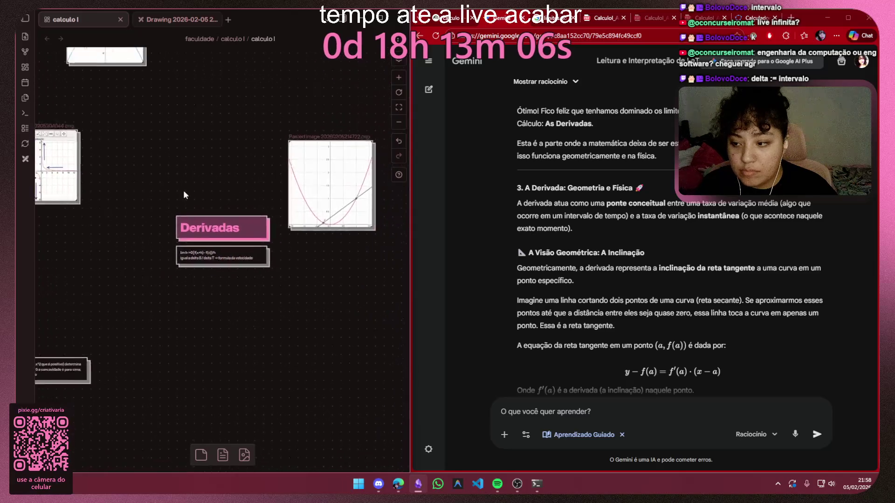
pyautogui.moveTo(184, 190)
pyautogui.mouseDown()
pyautogui.moveTo(222, 233)
pyautogui.moveTo(107, 282)
pyautogui.moveTo(235, 304)
pyautogui.moveTo(79, 261)
pyautogui.mouseUp()
pyautogui.scroll(-3, 175, 252)
pyautogui.scroll(-2, 174, 294)
pyautogui.scroll(3, 196, 252)
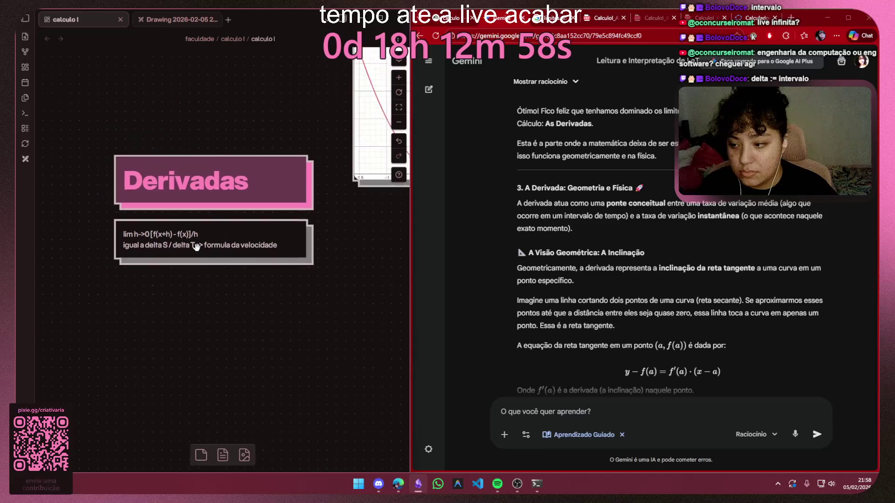
pyautogui.scroll(3, 209, 231)
pyautogui.moveTo(279, 210)
pyautogui.mouseDown()
pyautogui.moveTo(337, 336)
pyautogui.moveTo(294, 178)
pyautogui.mouseUp()
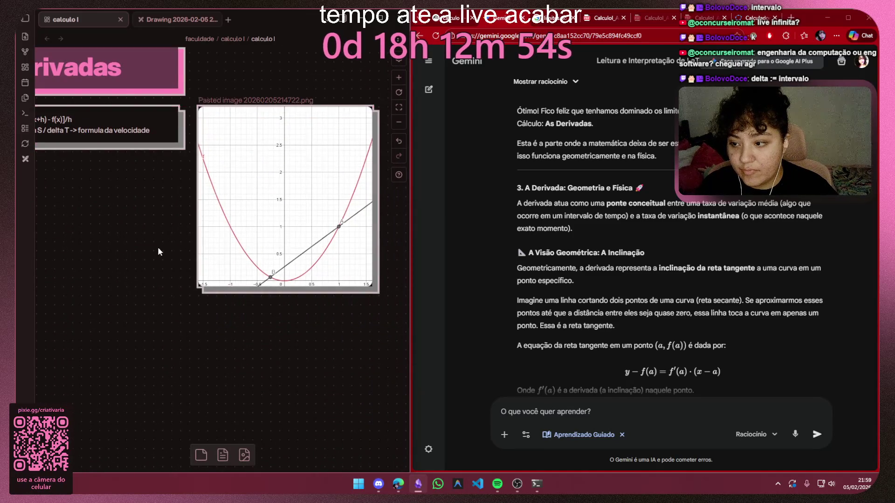
pyautogui.scroll(-3, 158, 247)
pyautogui.scroll(-2, 120, 231)
# Duplicate the formula card with Ctrl+D and place the copy just below the original
pyautogui.click(228, 208)
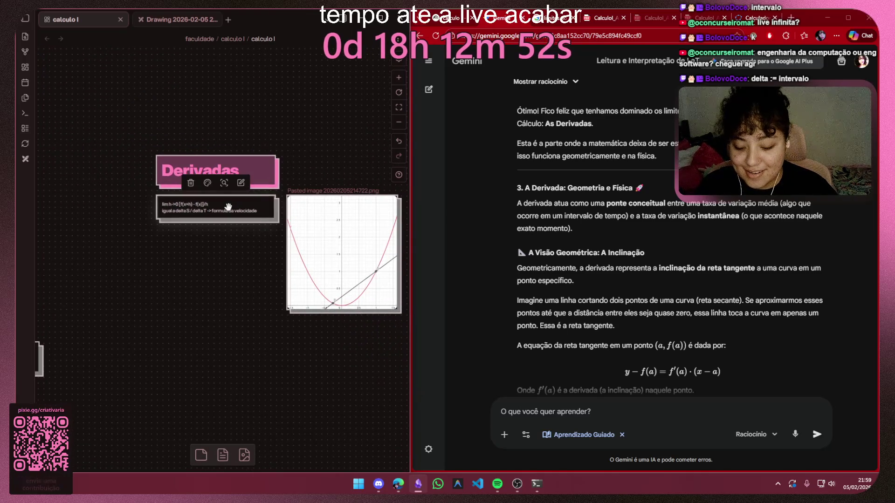
pyautogui.hotkey('ctrl', 'd')
pyautogui.moveTo(213, 256)
pyautogui.mouseDown()
pyautogui.moveTo(206, 237)
pyautogui.moveTo(225, 234)
pyautogui.mouseUp()
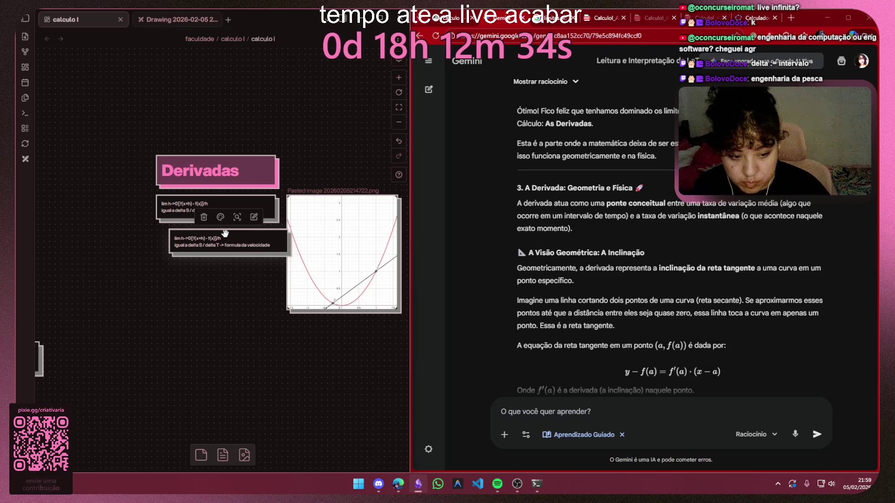
pyautogui.click(234, 294)
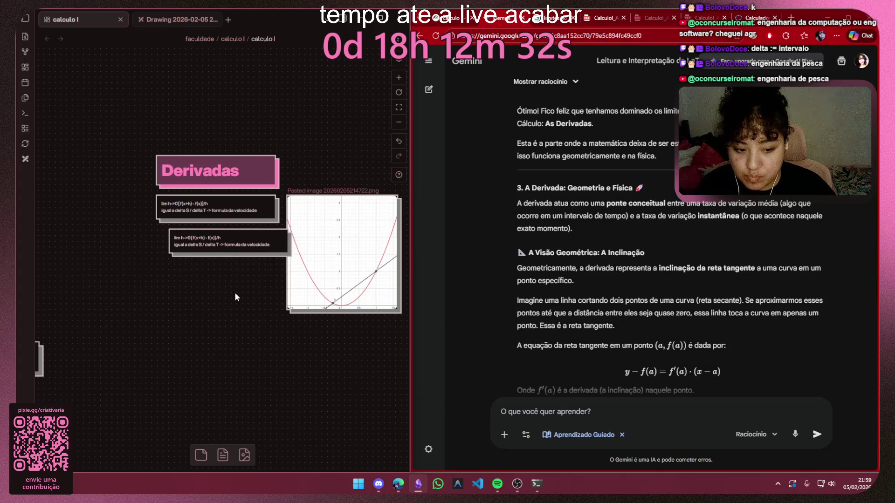
pyautogui.scroll(3, 206, 262)
pyautogui.scroll(-3, 206, 261)
pyautogui.scroll(2, 214, 261)
pyautogui.moveTo(196, 280); pyautogui.dragTo(182, 299)
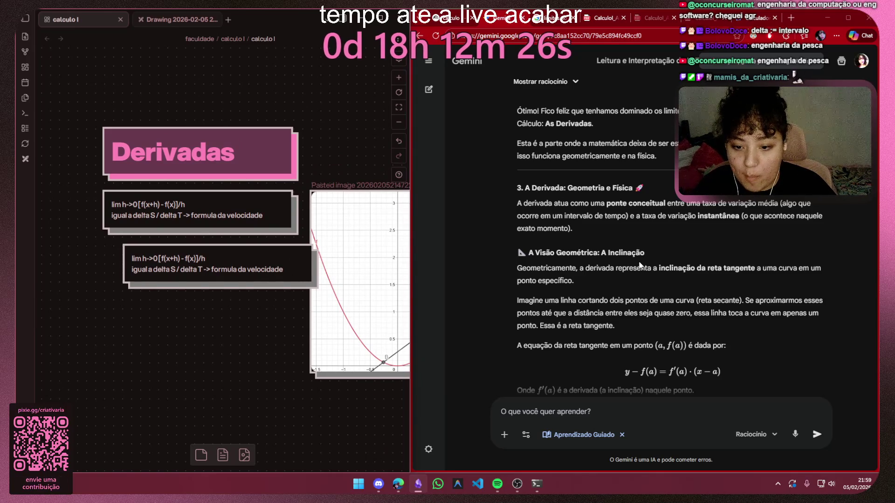
pyautogui.scroll(-2, 638, 265)
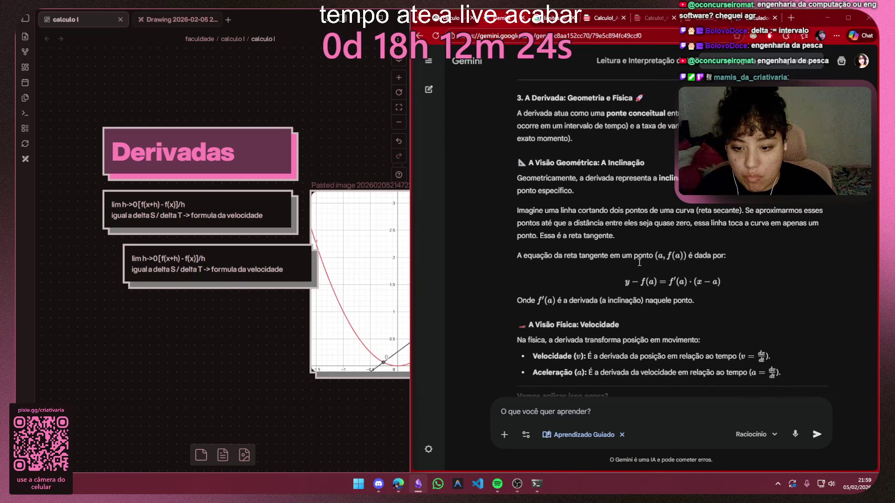
# Erase all the copied card's formula text, leaving it blank
pyautogui.doubleClick(231, 264)
pyautogui.moveTo(285, 270); pyautogui.dragTo(134, 259)
pyautogui.press('Delete')
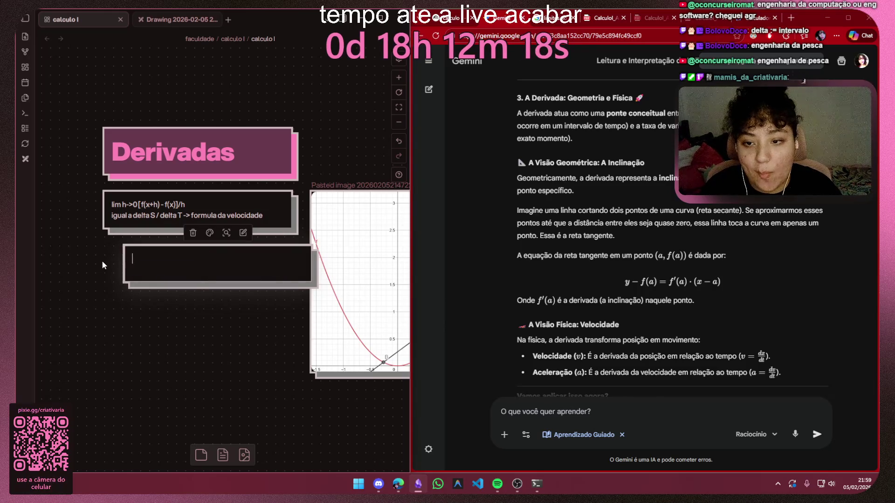
pyautogui.write('Derivada é')
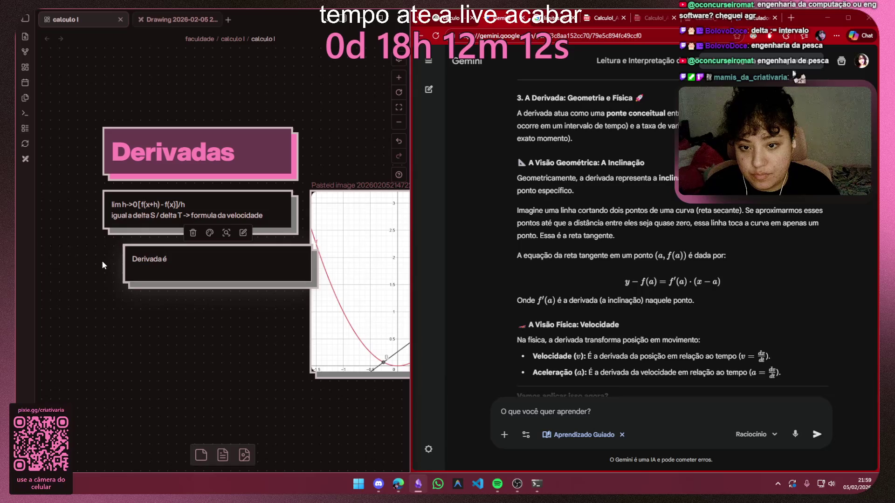
# Replace the typed sentence with Gemini's conceptual-bridge paragraph and make the card taller
pyautogui.press('BackSpace')
pyautogui.write('está entre')
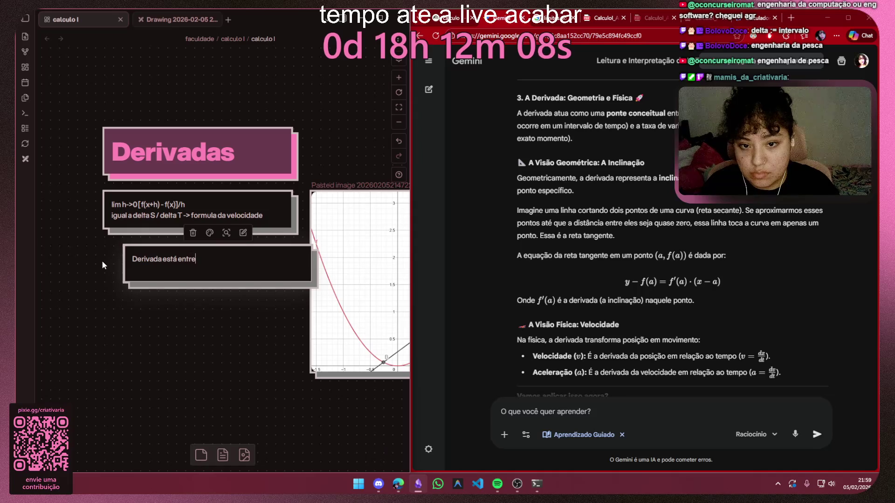
pyautogui.write(' a tav')
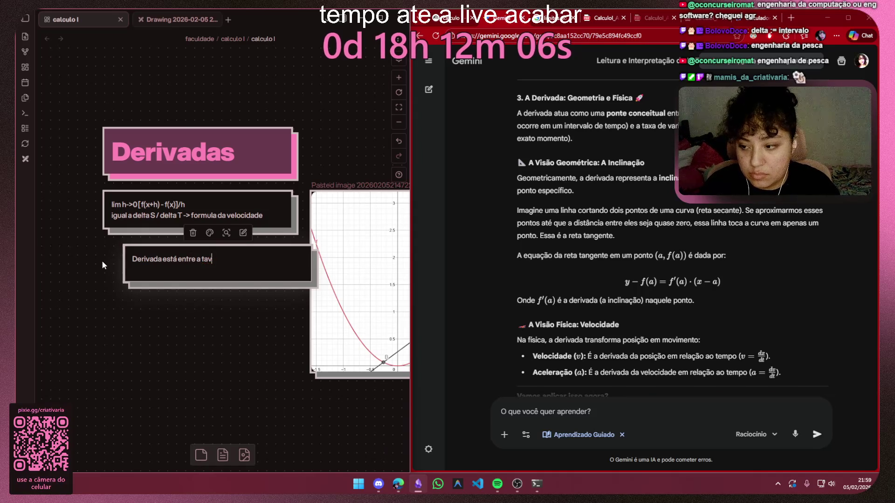
pyautogui.press('BackSpace')
pyautogui.write('xa de v')
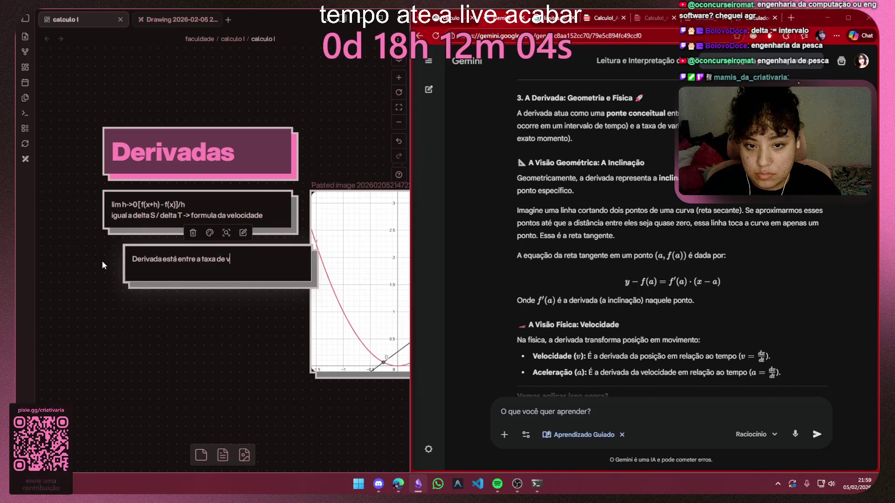
pyautogui.press('BackSpace')
pyautogui.press('BackSpace')
pyautogui.press('BackSpace')
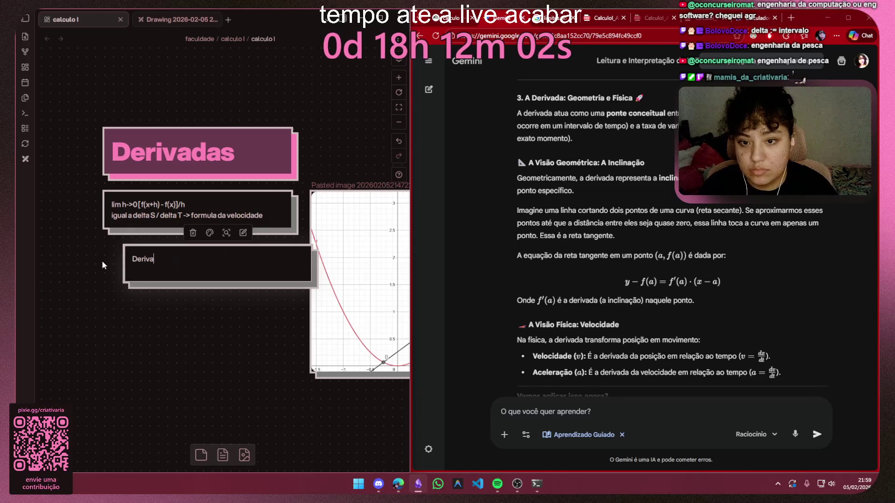
pyautogui.moveTo(573, 139); pyautogui.dragTo(517, 110)
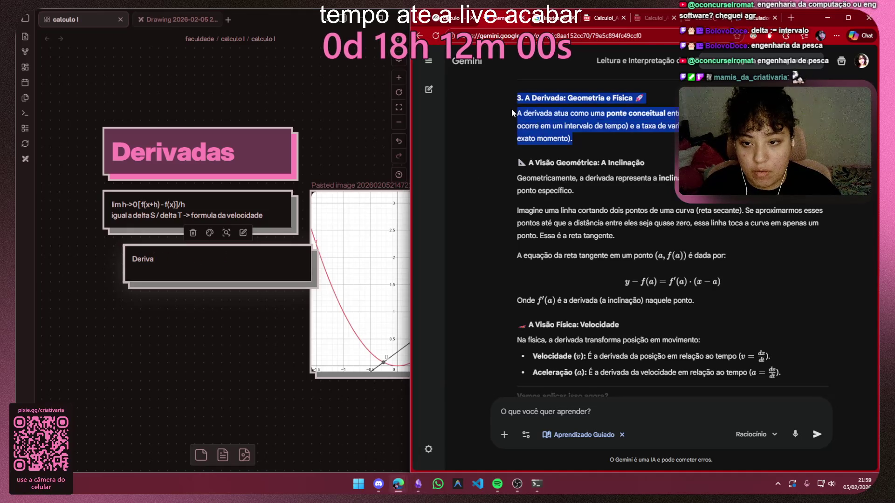
pyautogui.hotkey('ctrl', 'a')
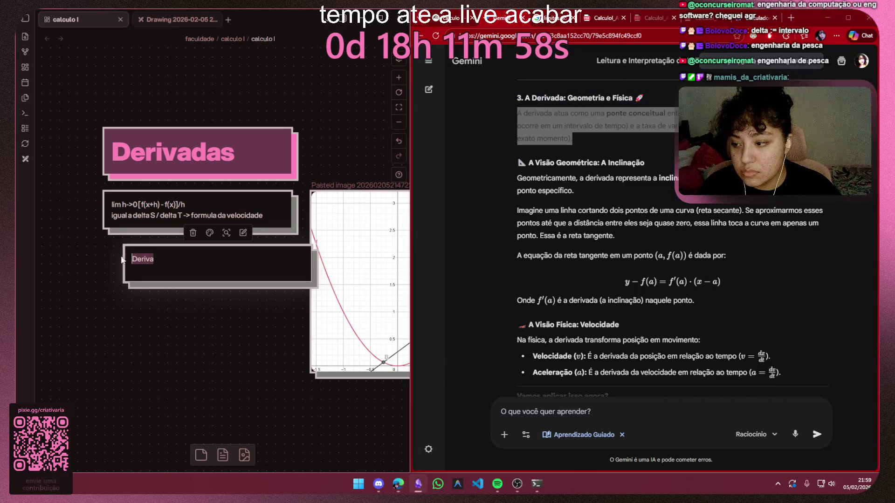
pyautogui.hotkey('ctrl', 'v')
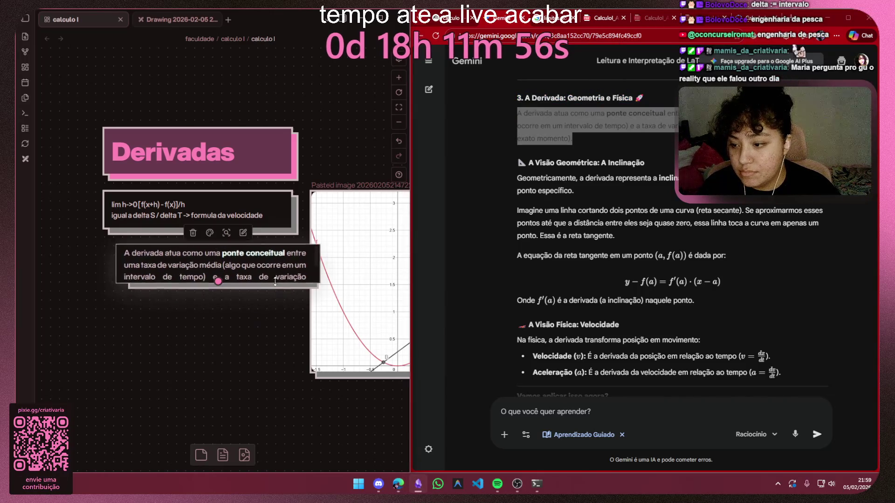
pyautogui.moveTo(270, 285); pyautogui.dragTo(270, 312)
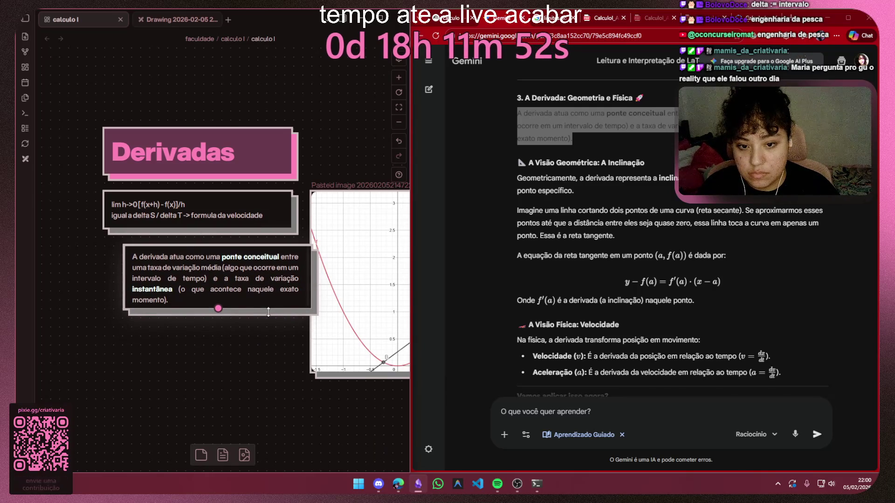
# Paste Gemini's 'Geometricamente' paragraph onto the canvas as a new card
pyautogui.click(585, 195)
pyautogui.moveTo(575, 191); pyautogui.dragTo(517, 180)
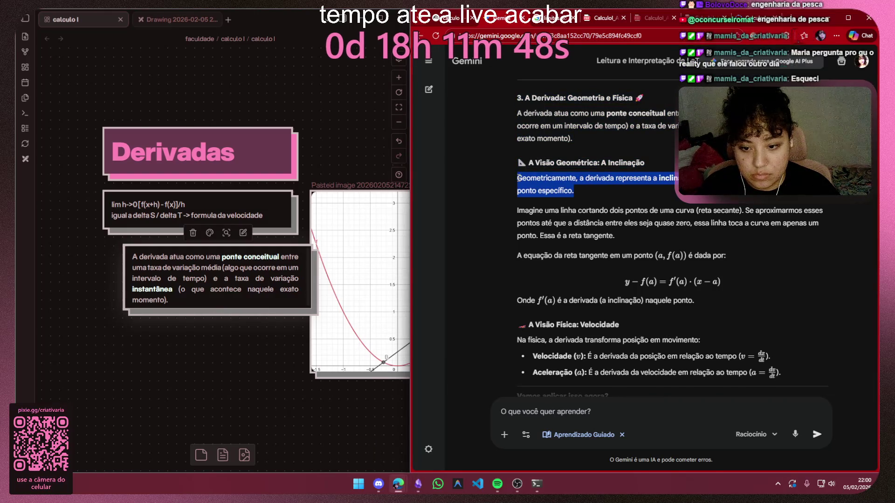
pyautogui.scroll(3, 269, 198)
pyautogui.hotkey('ctrl', 'v')
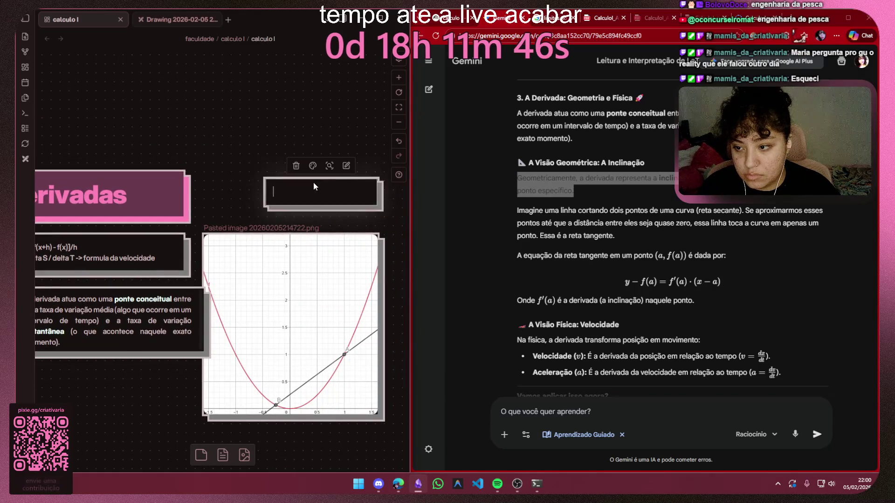
pyautogui.hscroll(2, 359, 216)
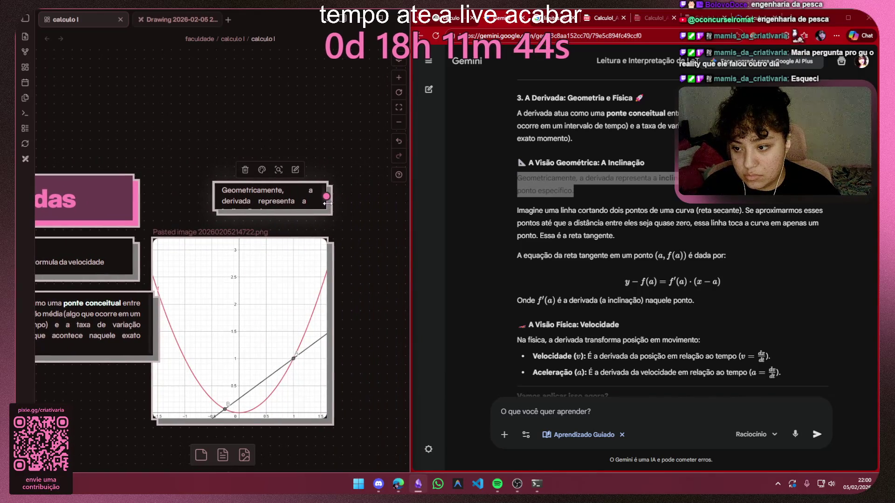
# Widen the geometric explanation card and make it taller, briefly checking the music player
pyautogui.moveTo(329, 201); pyautogui.dragTo(384, 202)
pyautogui.hscroll(3, 350, 203)
pyautogui.click(315, 207)
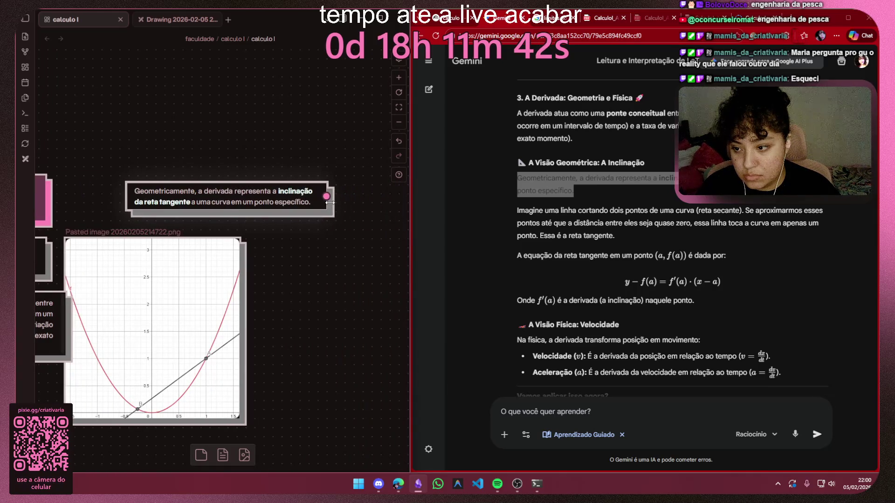
pyautogui.moveTo(315, 209); pyautogui.dragTo(314, 222)
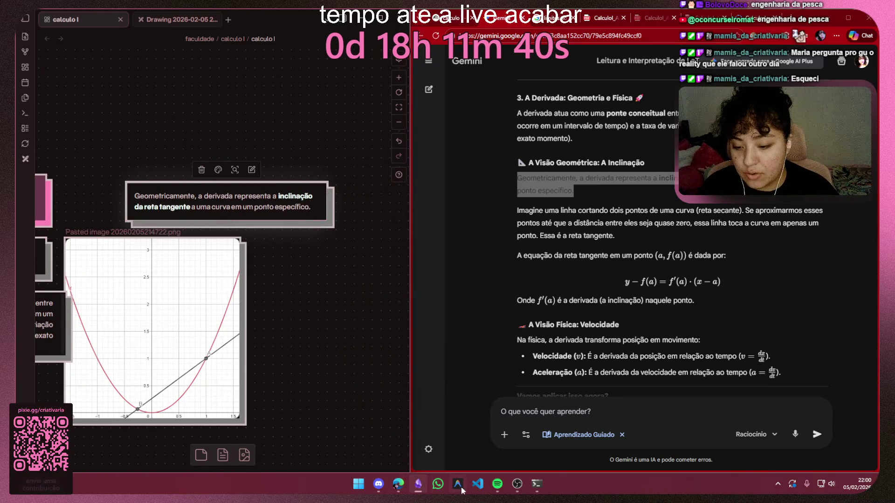
pyautogui.click(496, 484)
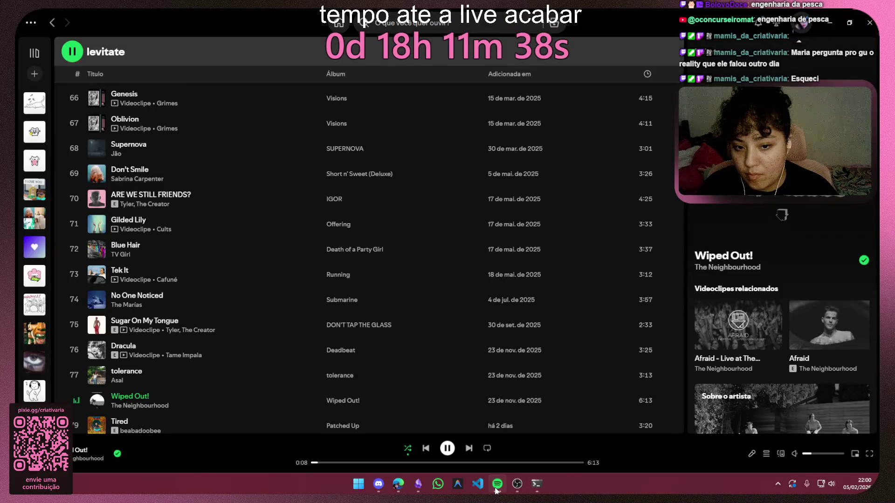
pyautogui.click(832, 22)
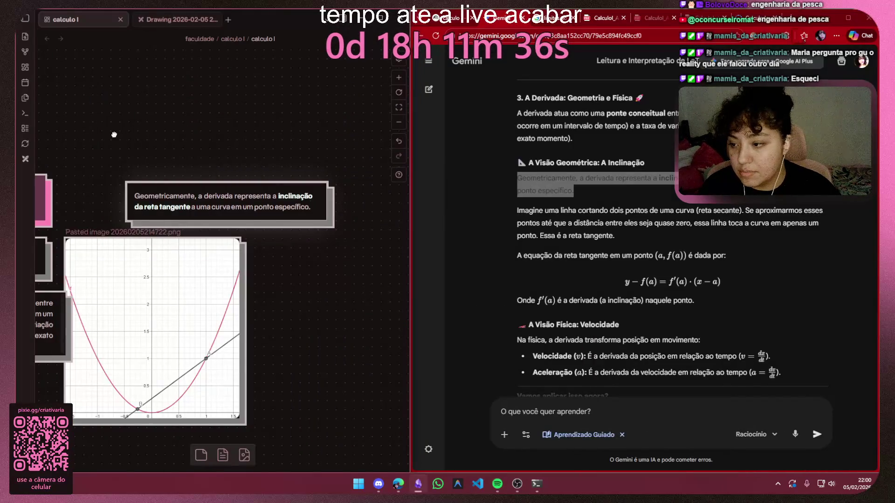
# Move the tangent-line card left and place it just above the graph image
pyautogui.moveTo(287, 205)
pyautogui.mouseDown()
pyautogui.moveTo(227, 187)
pyautogui.moveTo(264, 208)
pyautogui.moveTo(264, 201)
pyautogui.mouseUp()
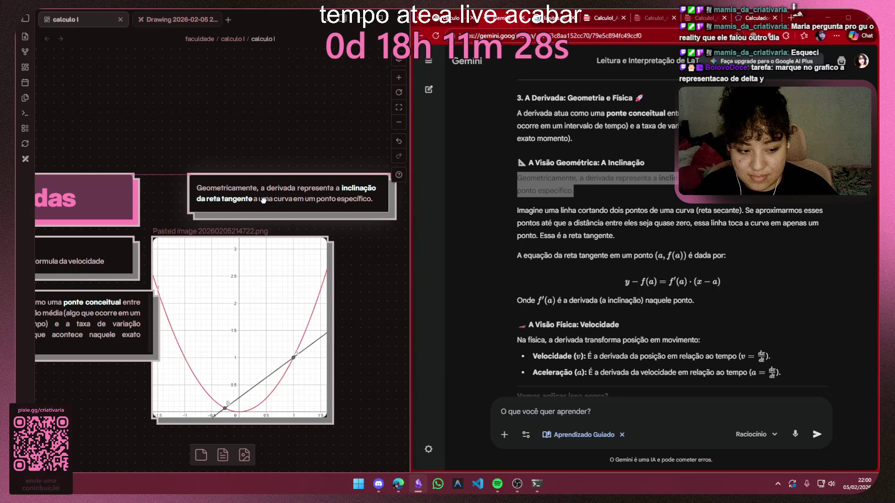
pyautogui.moveTo(271, 201); pyautogui.dragTo(263, 201)
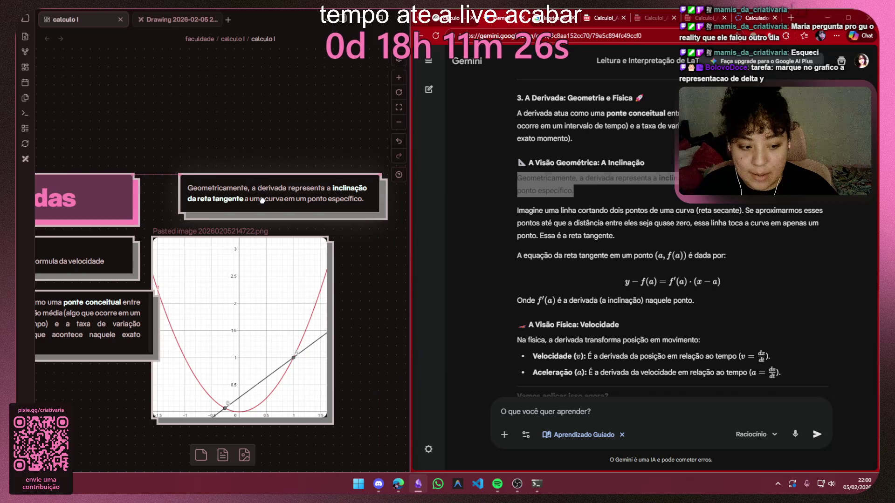
pyautogui.click(263, 200)
pyautogui.moveTo(262, 200)
pyautogui.mouseDown()
pyautogui.moveTo(296, 210)
pyautogui.moveTo(297, 224)
pyautogui.moveTo(263, 221)
pyautogui.mouseUp()
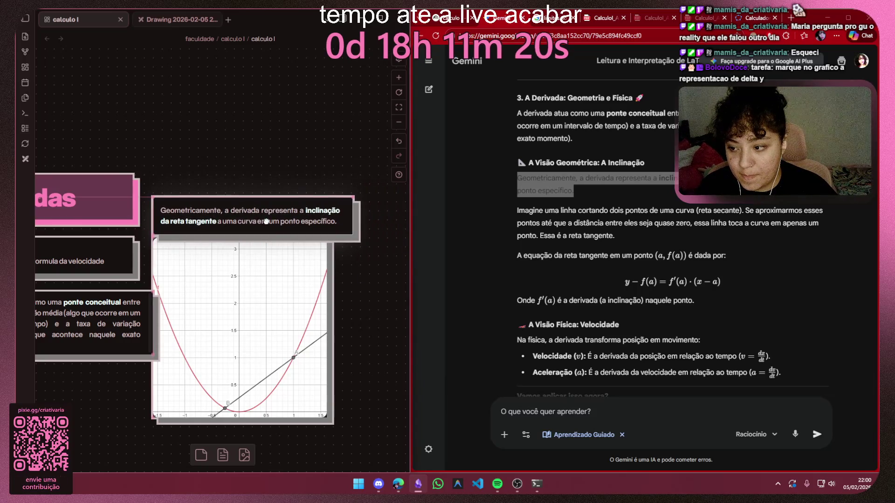
# Nudge the tangent-line card slightly left so it lines up over the graph
pyautogui.click(381, 273)
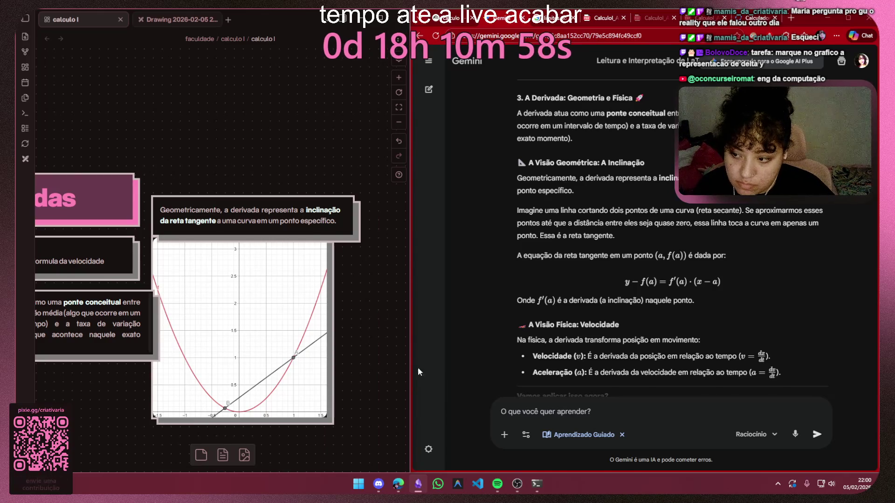
pyautogui.scroll(1, 342, 306)
pyautogui.scroll(-1, 341, 306)
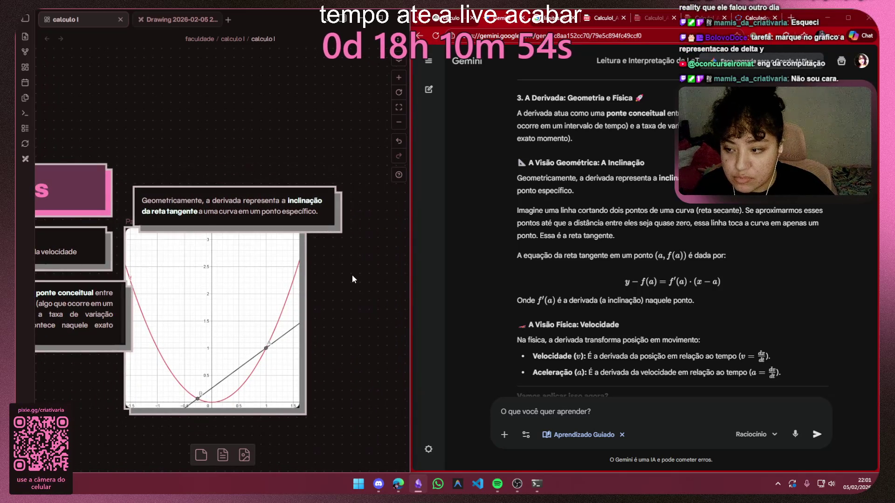
pyautogui.moveTo(269, 211)
pyautogui.mouseDown()
pyautogui.moveTo(254, 211)
pyautogui.moveTo(268, 211)
pyautogui.mouseUp()
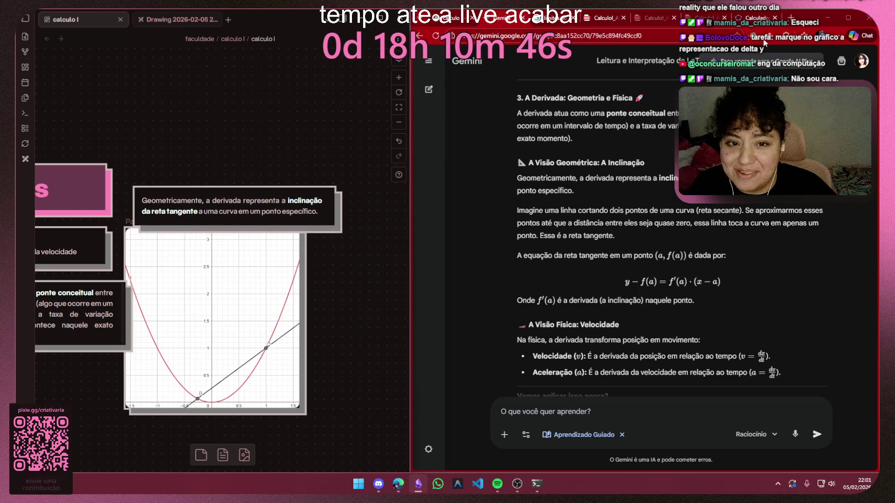
# Search 'o sabotador' in a new tab, view the poster, then return to the Gemini chat
pyautogui.hotkey('ctrl', 't')
pyautogui.write('o sabotador')
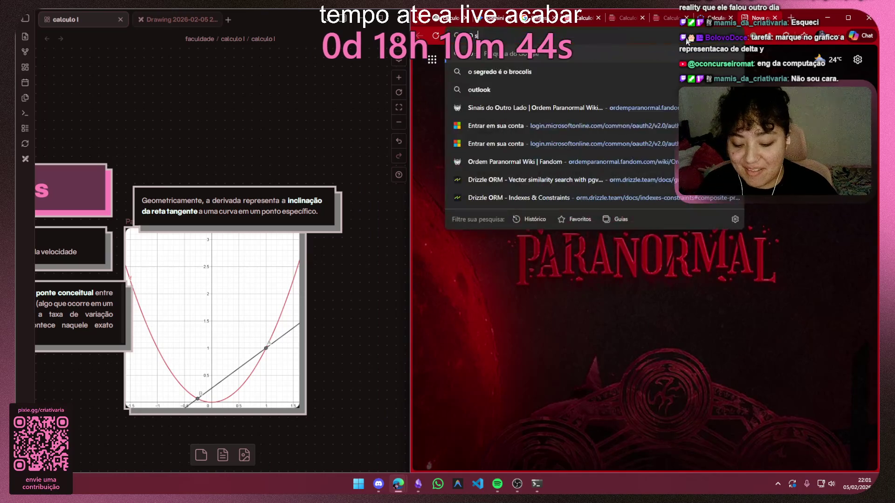
pyautogui.press('Return')
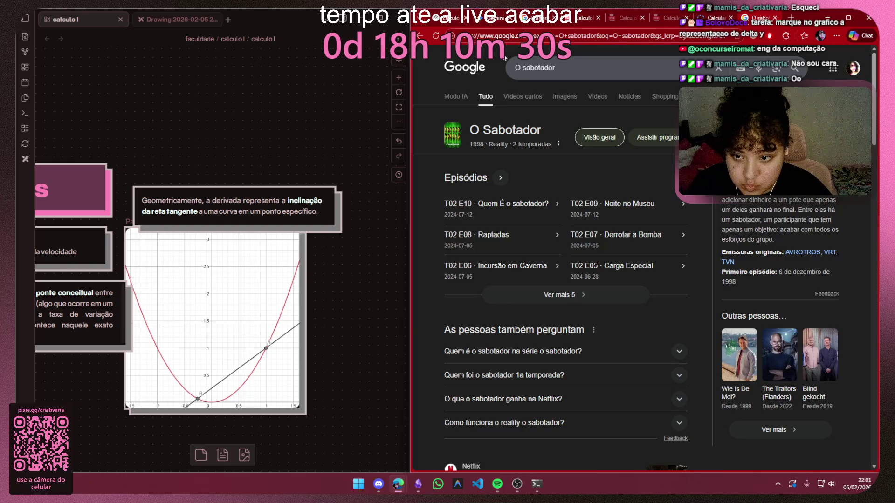
pyautogui.click(454, 135)
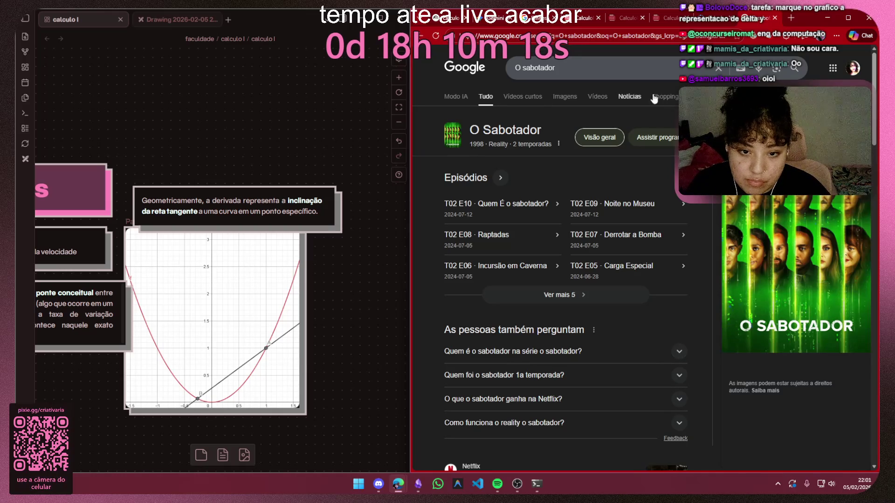
pyautogui.click(734, 19)
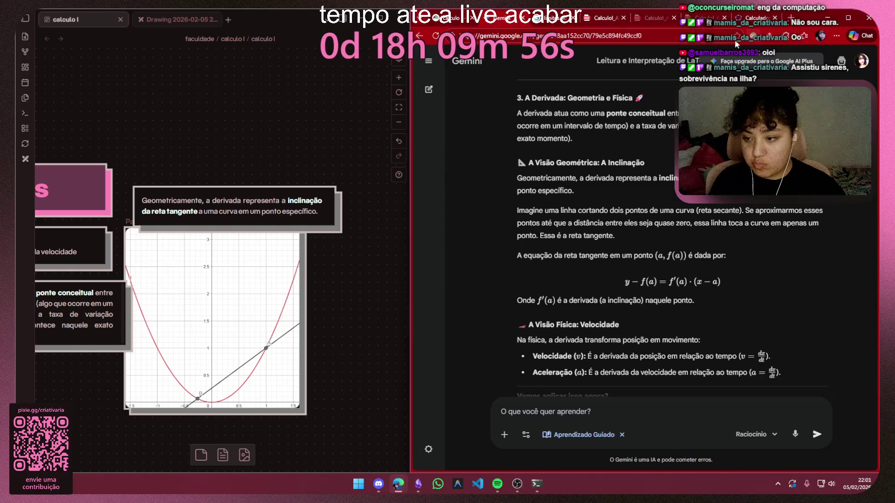
# Create a stray empty text card, move it near the graph, then delete it
pyautogui.doubleClick(270, 140)
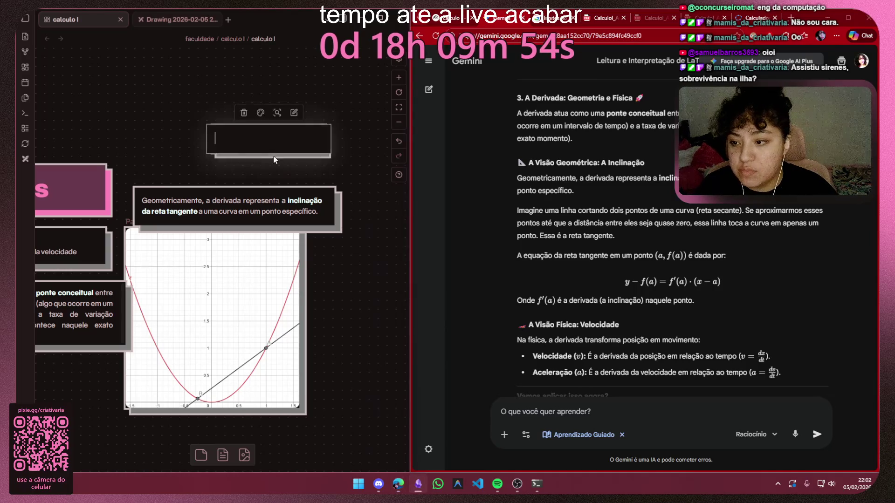
pyautogui.moveTo(298, 143); pyautogui.dragTo(326, 246)
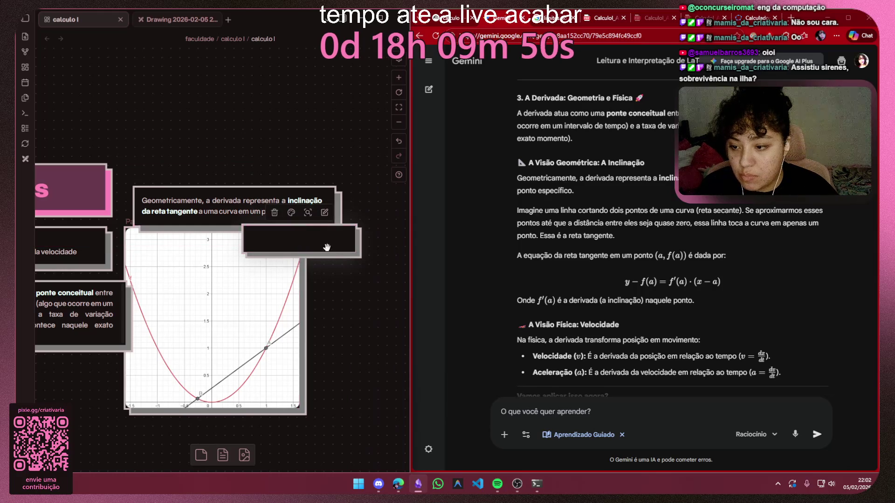
pyautogui.click(364, 293)
pyautogui.moveTo(722, 280); pyautogui.dragTo(625, 282)
pyautogui.click(341, 246)
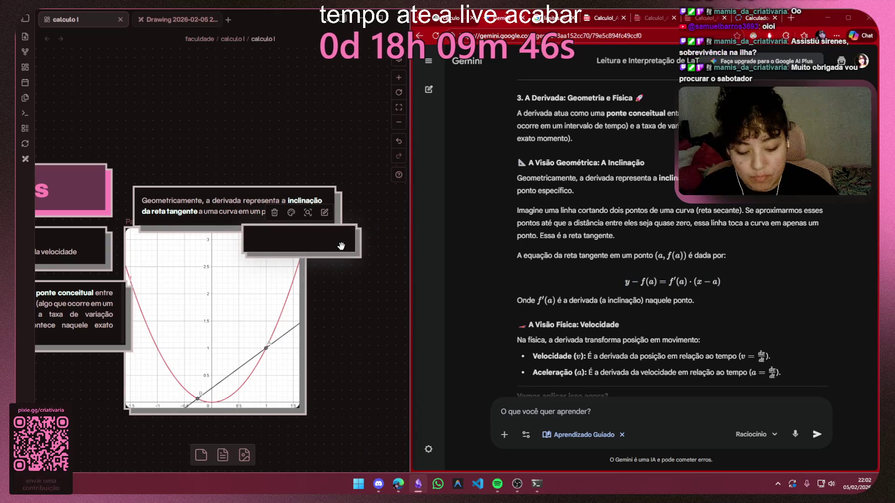
pyautogui.press('Delete')
pyautogui.scroll(-3, 341, 245)
pyautogui.scroll(3, 278, 287)
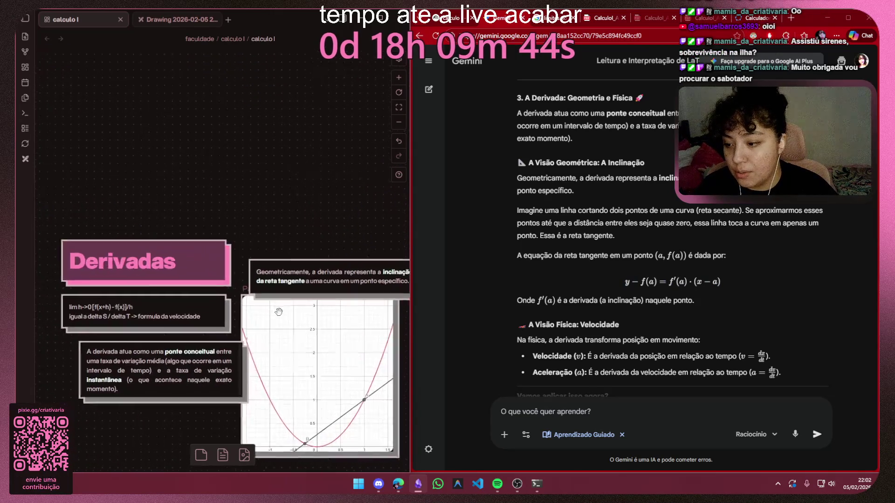
# Draw an arrow from the limit formula card to the tangent-line card, then bring up the music player
pyautogui.moveTo(216, 314); pyautogui.dragTo(245, 272)
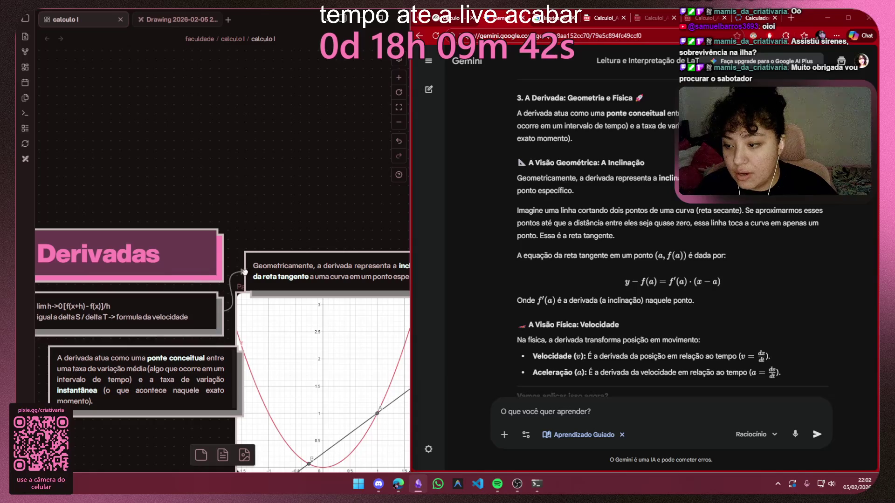
pyautogui.scroll(-4, 321, 209)
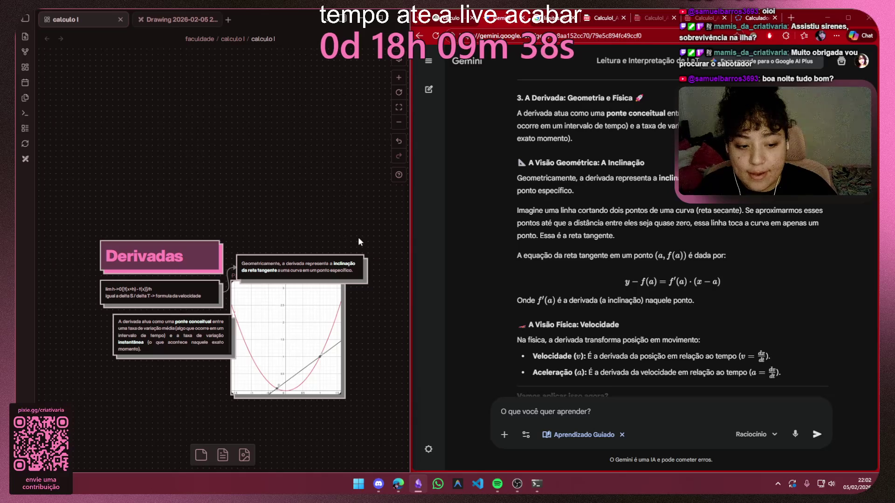
pyautogui.scroll(-2, 615, 313)
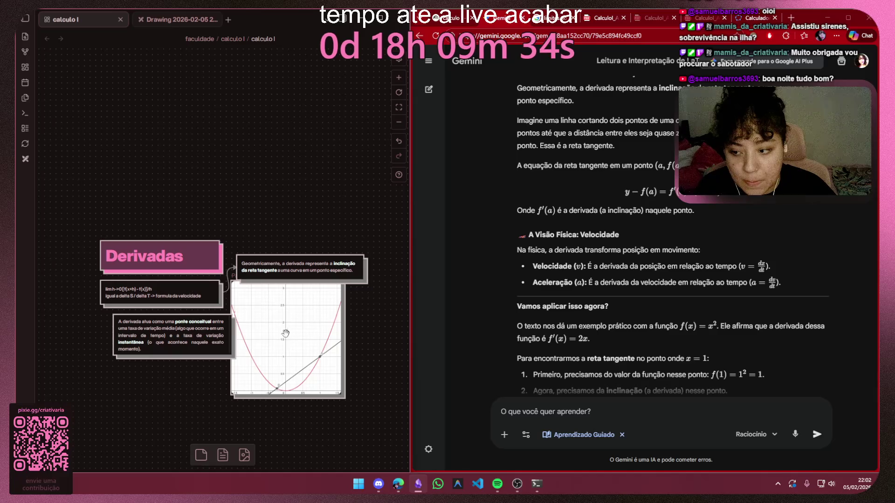
pyautogui.scroll(4, 289, 327)
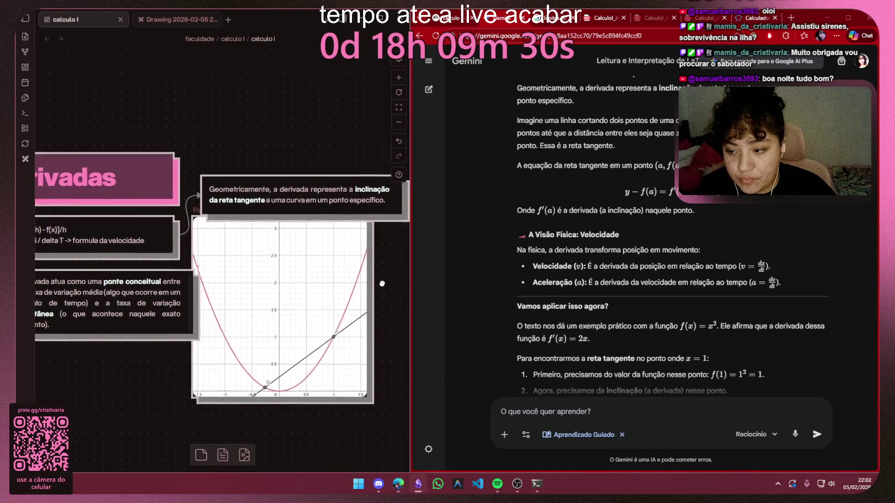
pyautogui.moveTo(297, 301); pyautogui.dragTo(250, 185)
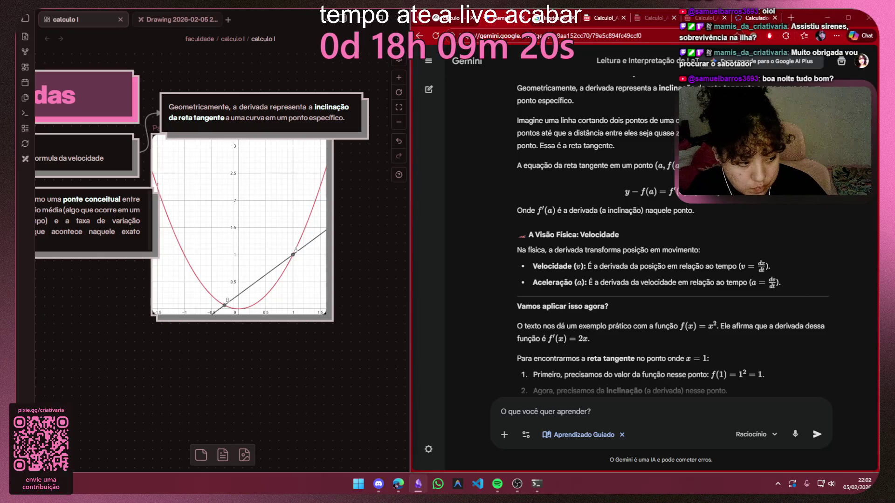
pyautogui.click(497, 483)
# Skip ahead, play the track 'Tired', and hide the Spotify window
pyautogui.click(470, 449)
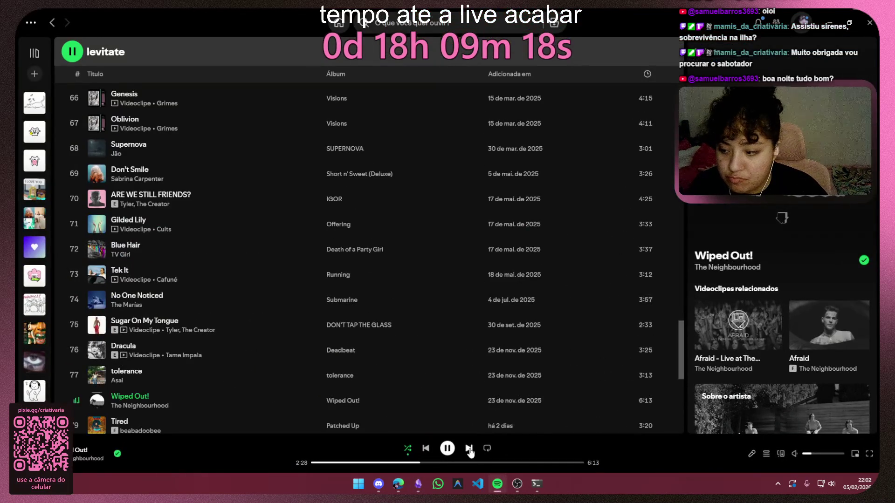
pyautogui.scroll(-3, 431, 281)
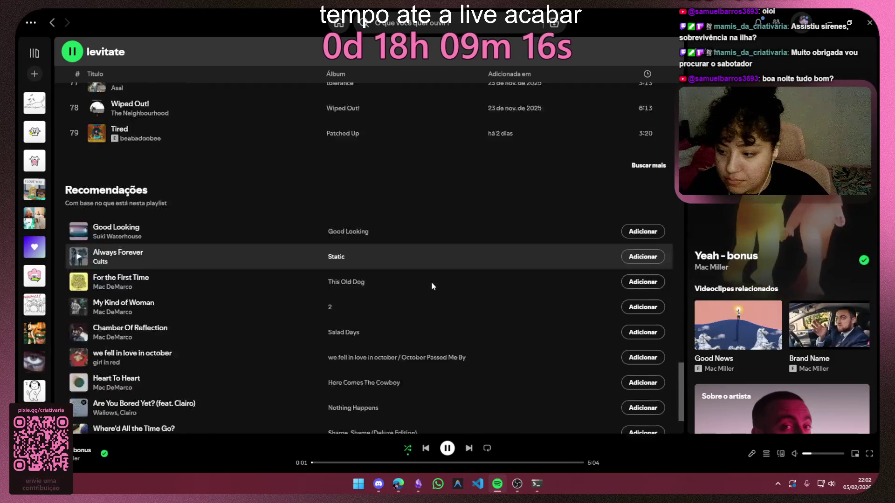
pyautogui.doubleClick(226, 272)
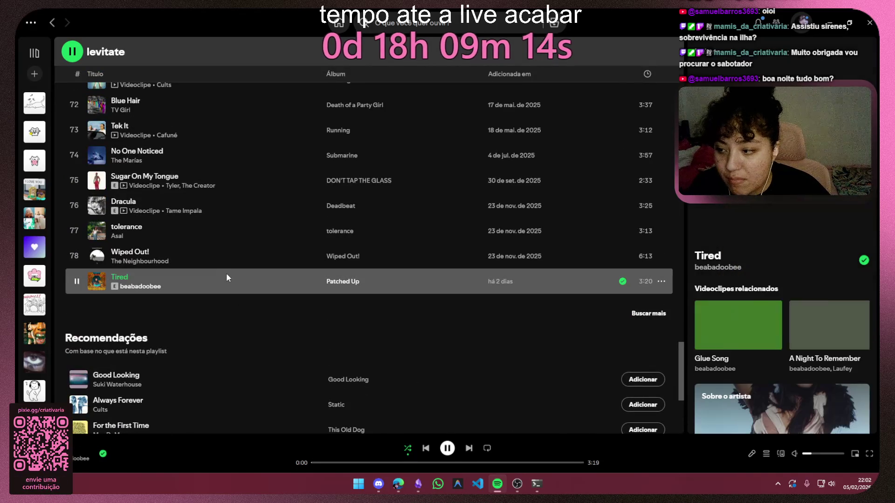
pyautogui.click(827, 23)
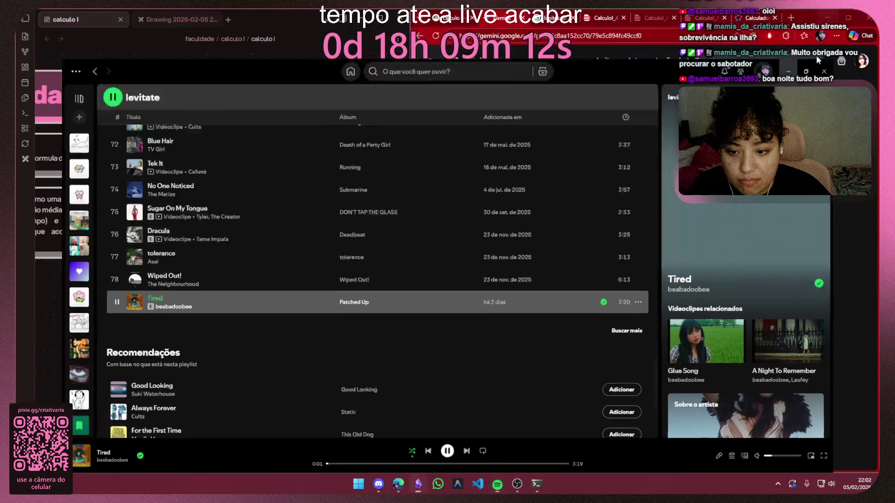
# Move the slope card up and the graph image up-right beneath it, skimming Gemini's explanation
pyautogui.moveTo(278, 117)
pyautogui.mouseDown()
pyautogui.moveTo(278, 103)
pyautogui.moveTo(283, 109)
pyautogui.mouseUp()
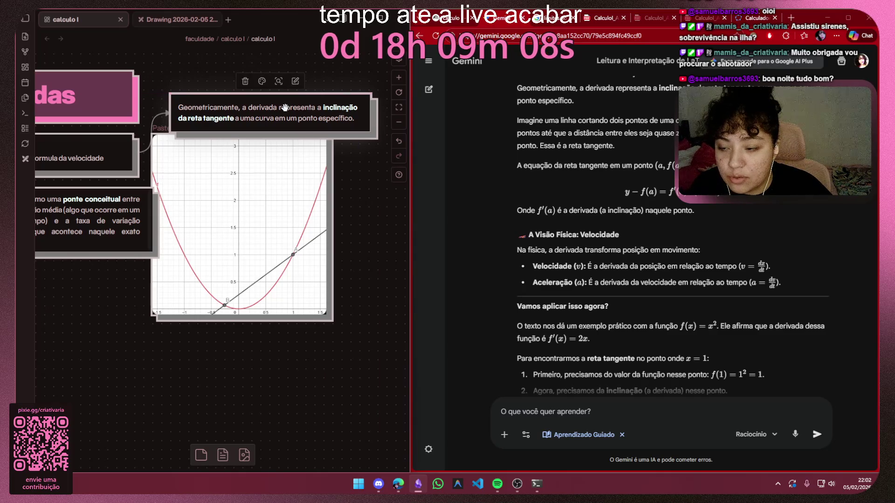
pyautogui.moveTo(264, 184); pyautogui.dragTo(294, 179)
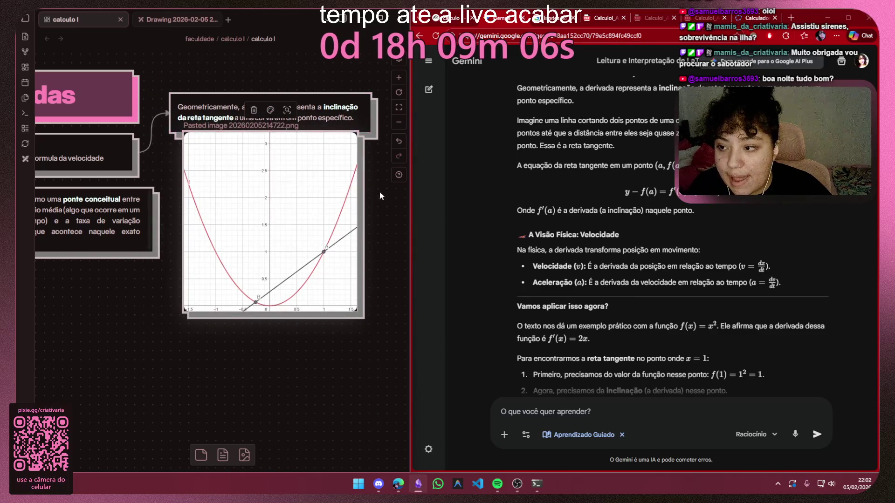
pyautogui.click(272, 112)
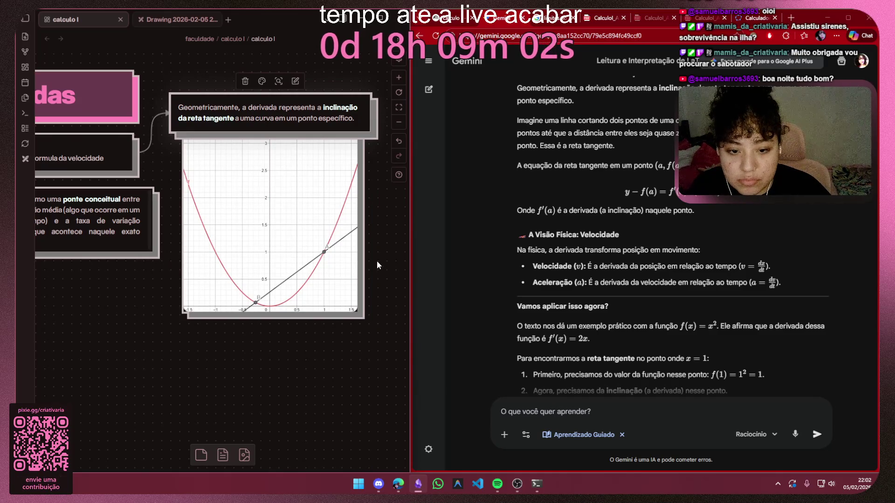
pyautogui.moveTo(356, 229)
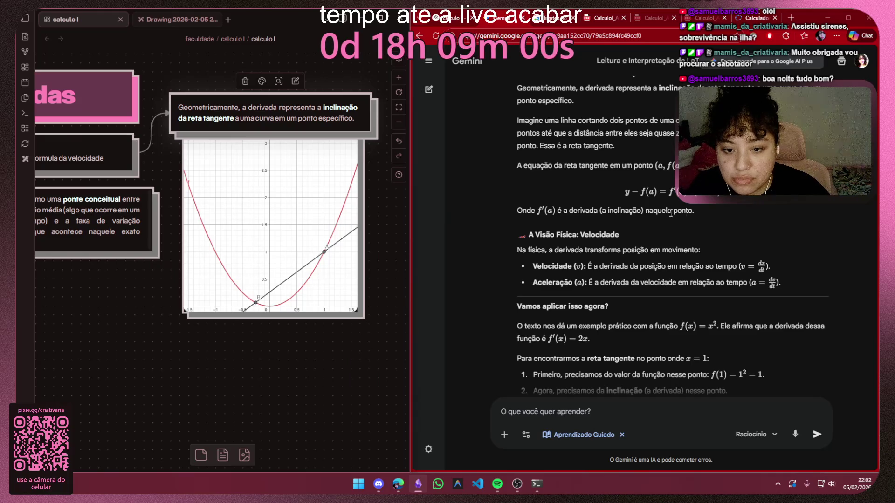
pyautogui.moveTo(694, 211); pyautogui.dragTo(517, 88)
pyautogui.click(488, 218)
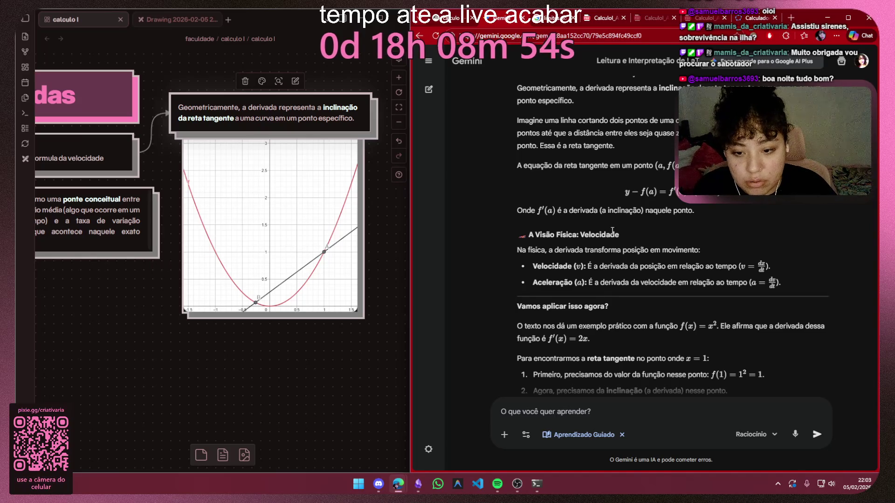
pyautogui.scroll(-1, 642, 223)
pyautogui.scroll(-2, 697, 290)
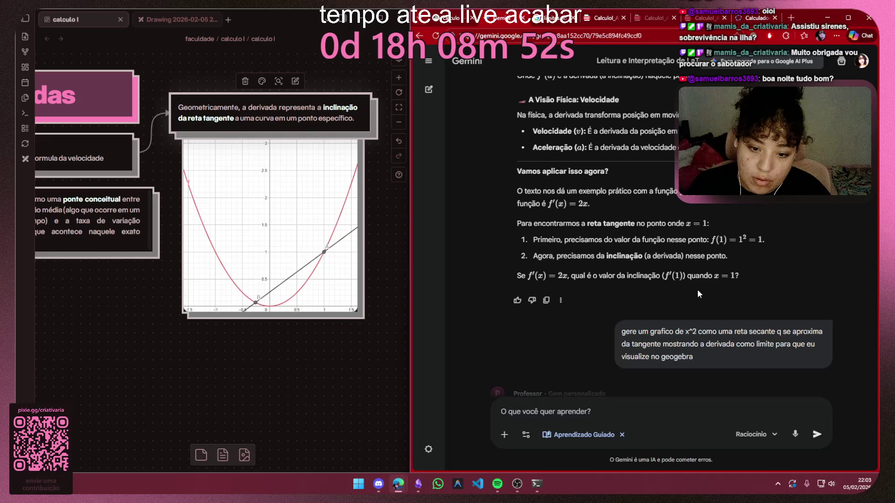
pyautogui.scroll(-2, 696, 289)
pyautogui.scroll(3, 697, 290)
pyautogui.scroll(3, 693, 288)
pyautogui.scroll(3, 693, 287)
pyautogui.scroll(2, 685, 301)
pyautogui.scroll(-3, 679, 305)
pyautogui.scroll(-2, 679, 304)
pyautogui.scroll(-2, 678, 304)
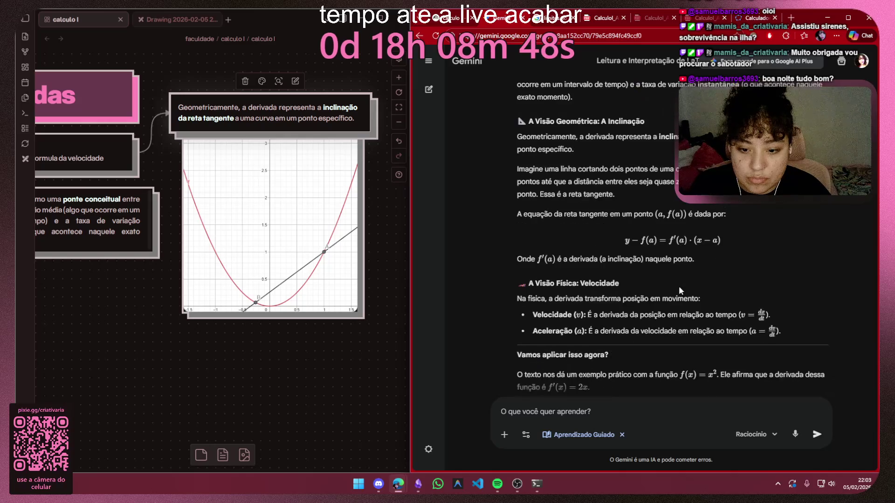
# Highlight the Velocidade, Aceleração and f(x)=x² lines while reading, then switch to the GeoGebra graph
pyautogui.moveTo(547, 311)
pyautogui.mouseDown()
pyautogui.moveTo(780, 310)
pyautogui.moveTo(548, 327)
pyautogui.mouseUp()
pyautogui.click(780, 310)
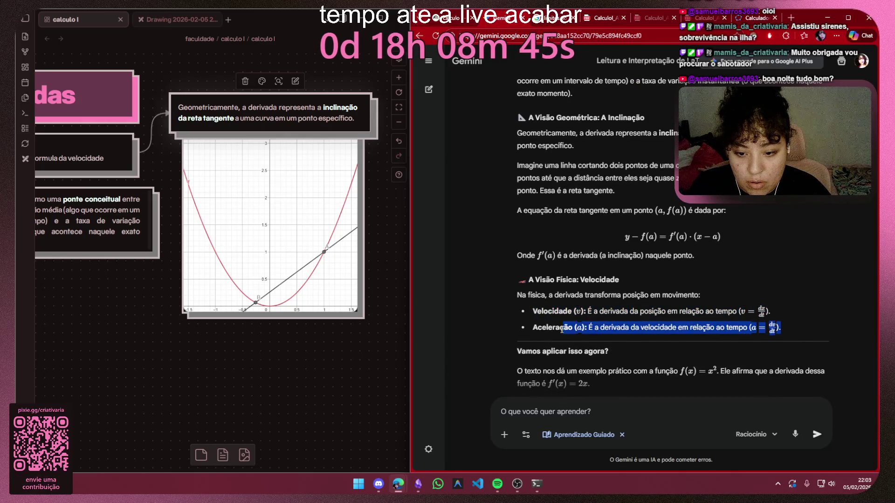
pyautogui.click(520, 336)
pyautogui.scroll(-1, 520, 337)
pyautogui.scroll(-1, 537, 345)
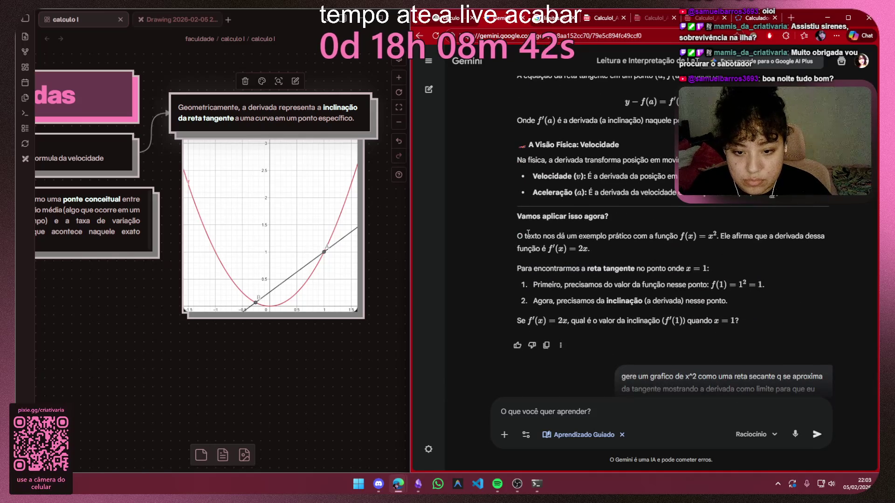
pyautogui.moveTo(525, 236); pyautogui.dragTo(580, 250)
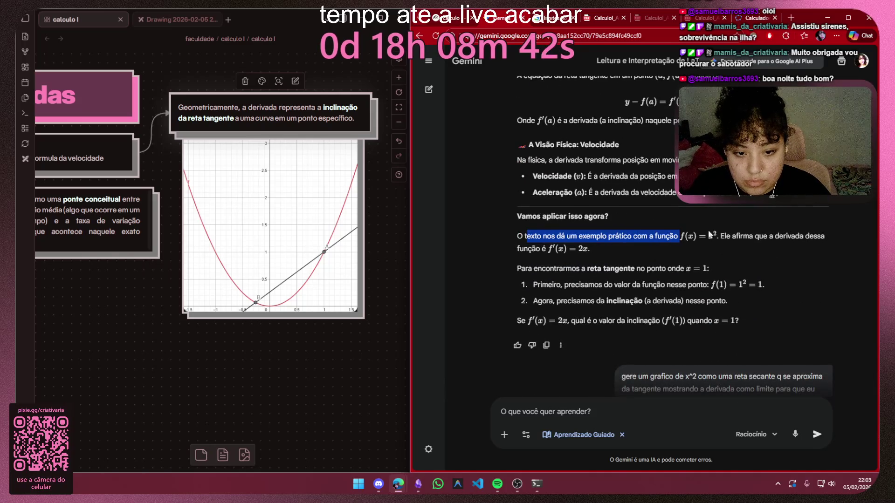
pyautogui.click(601, 248)
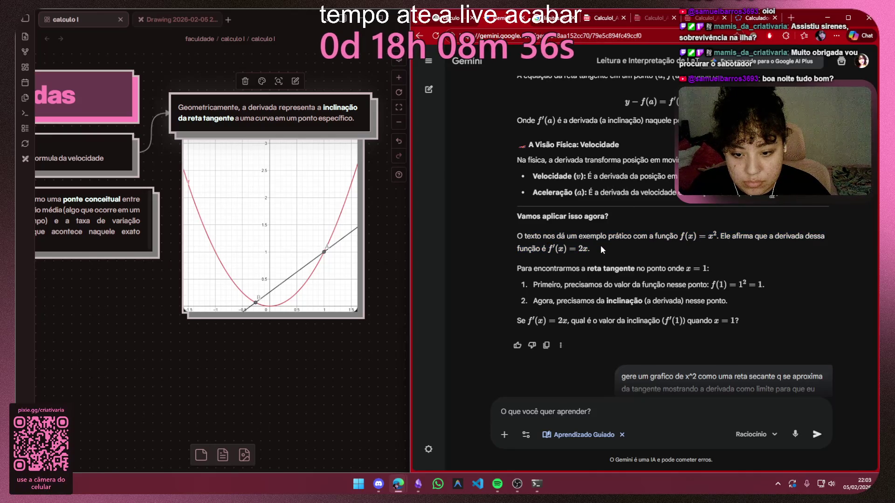
pyautogui.scroll(-2, 601, 245)
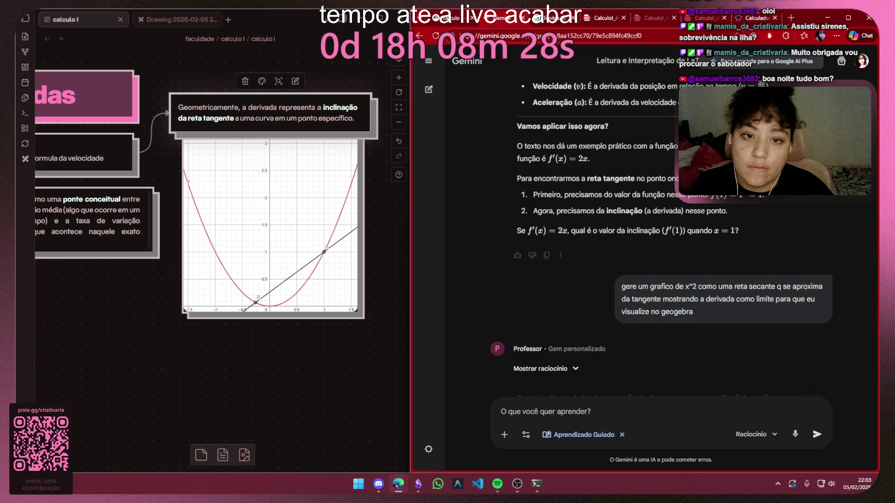
pyautogui.click(760, 19)
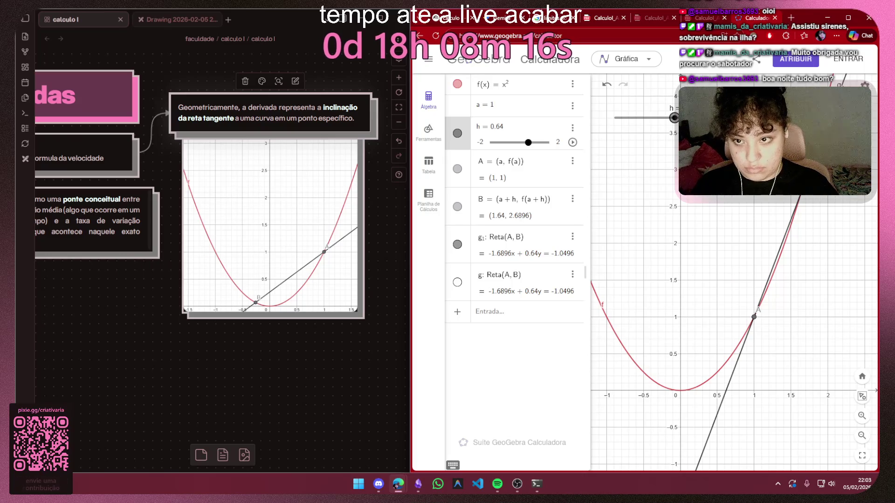
# Cycle through NotebookLM and other tabs back to the Gemini chat, then pan to the Derivadas title
pyautogui.click(457, 19)
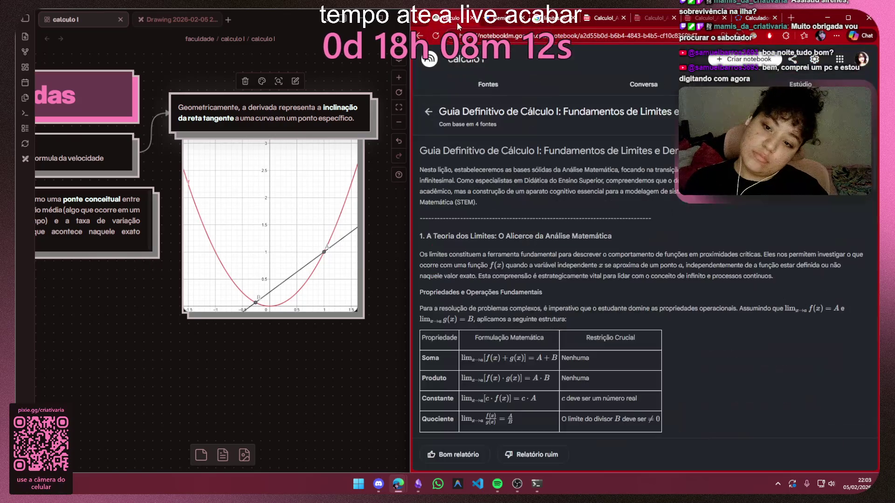
pyautogui.hotkey('ctrl', 'Tab')
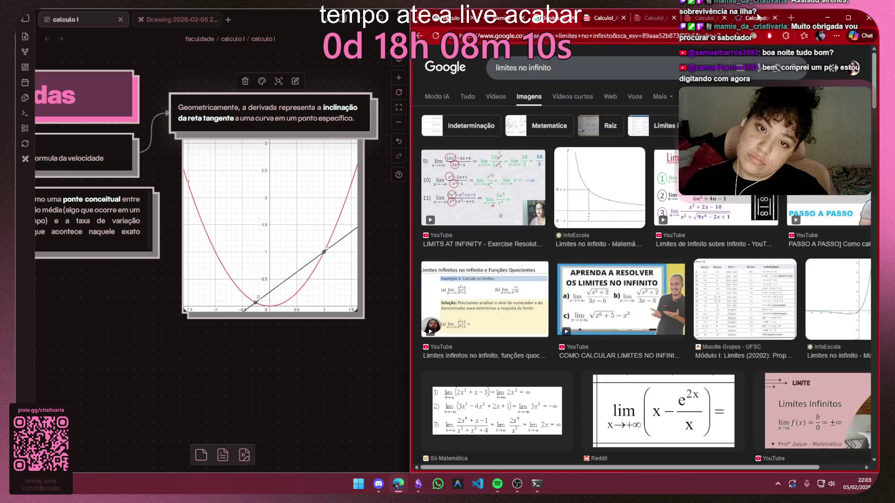
pyautogui.hotkey('ctrl', 'Tab')
pyautogui.click(498, 18)
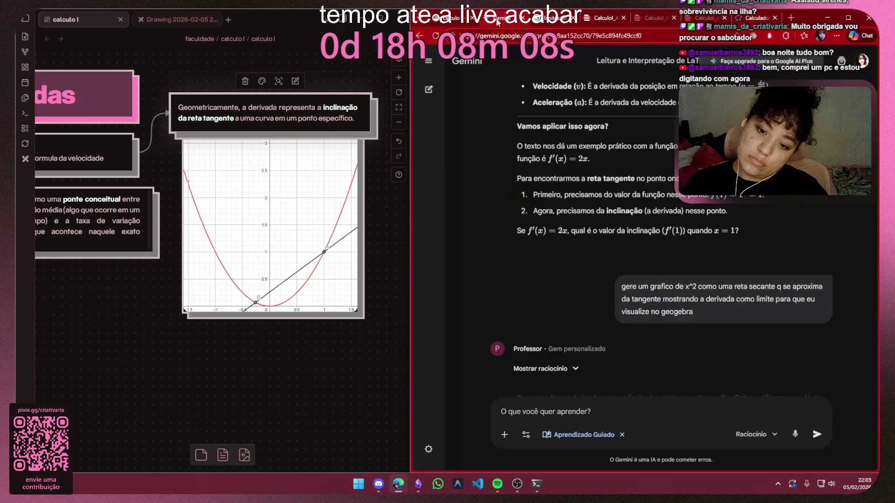
pyautogui.moveTo(219, 269); pyautogui.dragTo(334, 336)
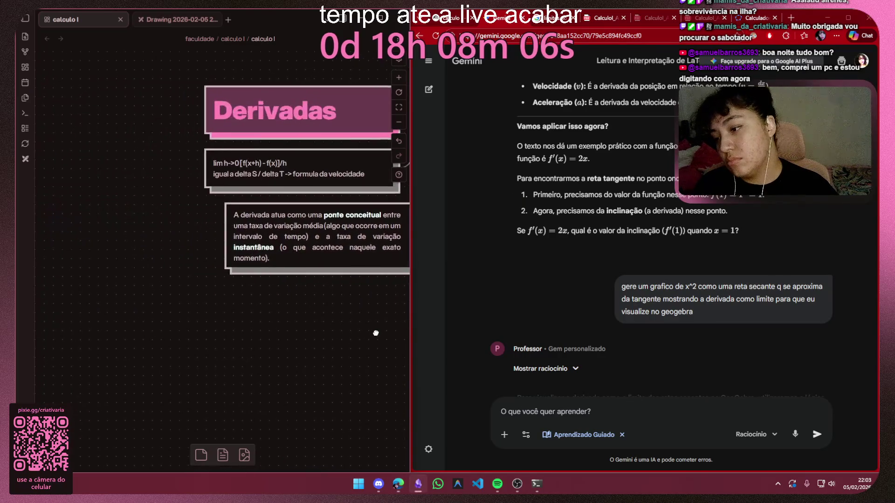
# Nudge the explanation card and the limit-formula card slightly down below the Derivadas title
pyautogui.click(311, 266)
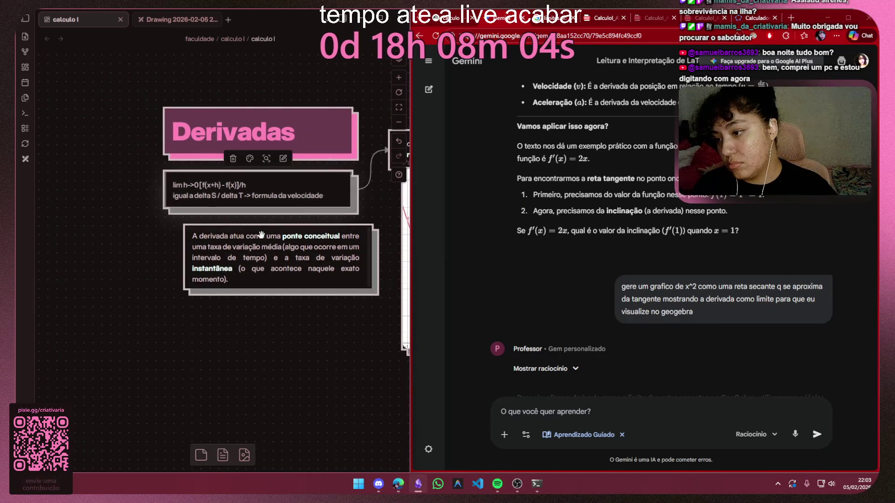
pyautogui.moveTo(273, 253); pyautogui.dragTo(274, 271)
pyautogui.moveTo(320, 190); pyautogui.dragTo(321, 200)
pyautogui.click(129, 310)
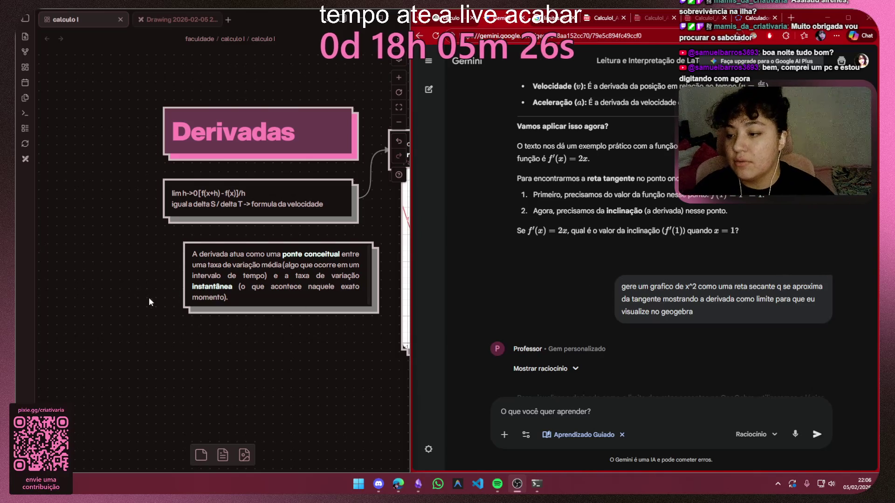
pyautogui.scroll(-1, 239, 283)
# Make the limit-formula card taller and begin editing its f(x+h) - f(x) quotient text
pyautogui.moveTo(240, 279); pyautogui.dragTo(245, 268)
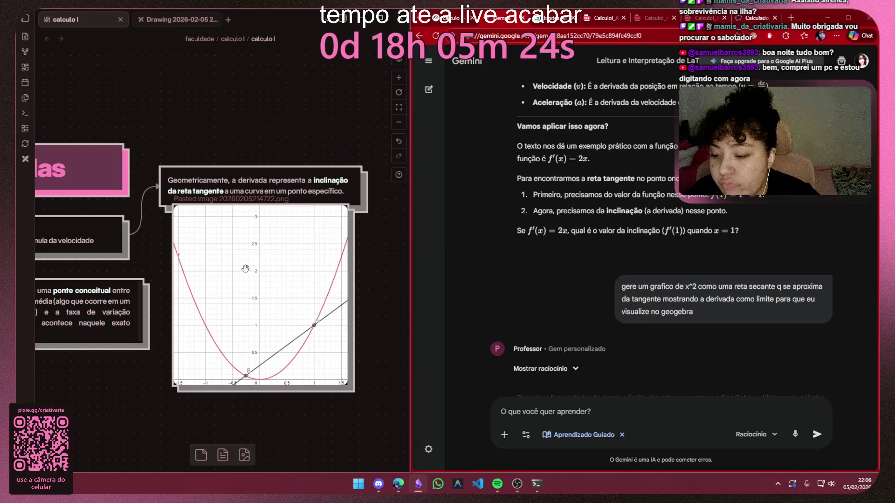
pyautogui.moveTo(246, 268); pyautogui.dragTo(340, 272)
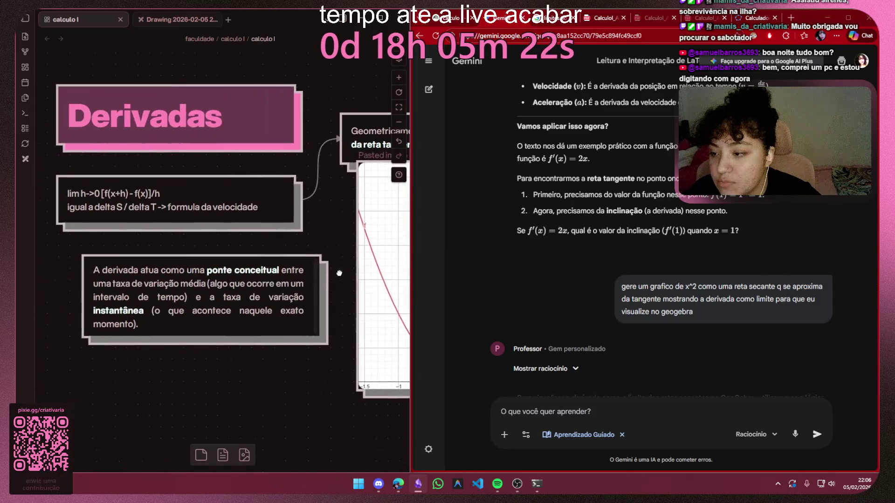
pyautogui.click(251, 198)
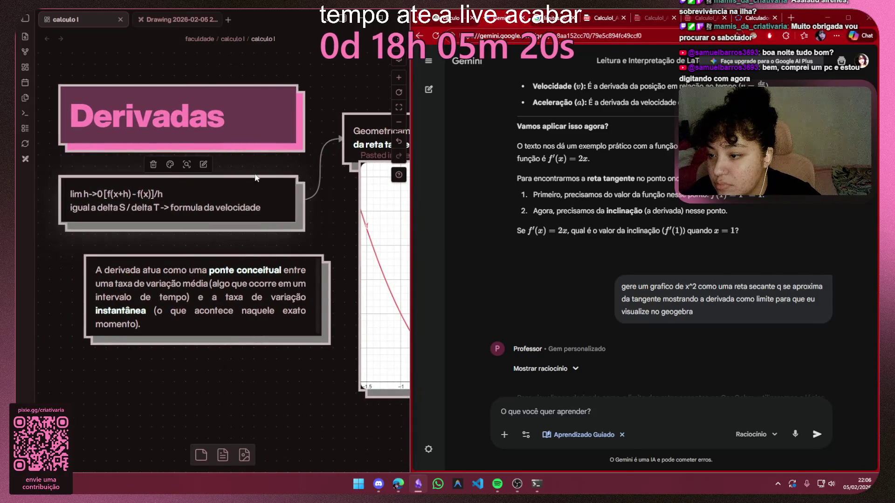
pyautogui.moveTo(254, 172); pyautogui.dragTo(258, 162)
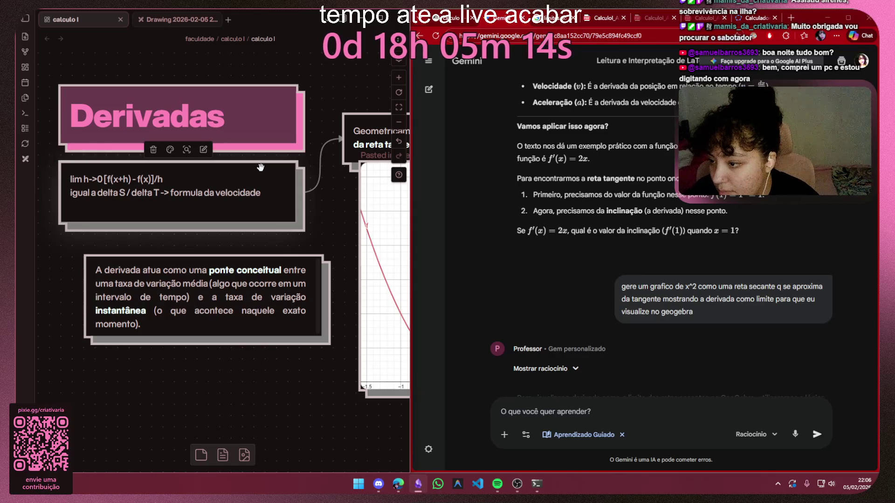
pyautogui.scroll(3, 124, 169)
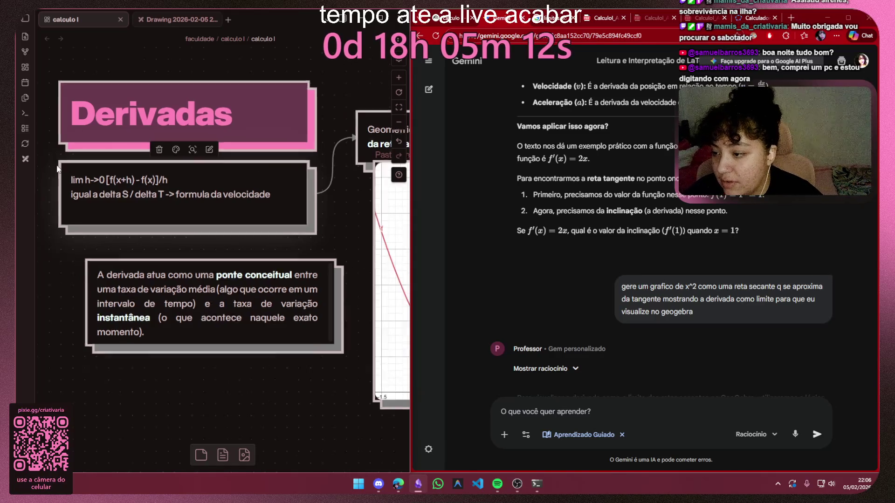
pyautogui.moveTo(147, 189)
pyautogui.mouseDown()
pyautogui.moveTo(137, 187)
pyautogui.moveTo(209, 187)
pyautogui.mouseUp()
pyautogui.click(173, 210)
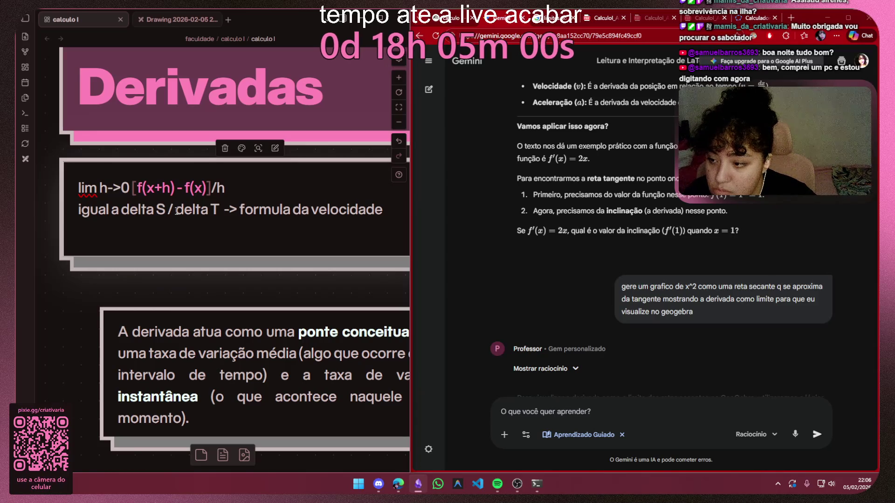
# Leave the formula card's edit mode after shifting it sideways, keeping its limit formula unchanged
pyautogui.click(164, 280)
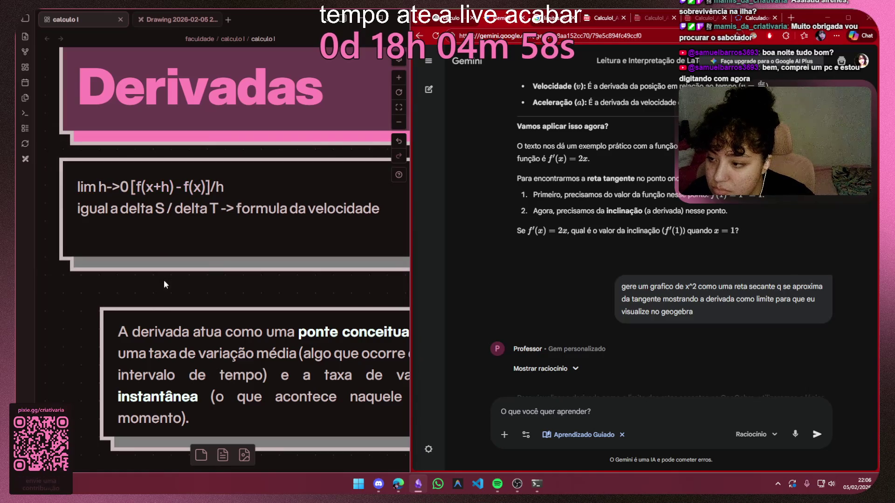
pyautogui.moveTo(241, 194)
pyautogui.mouseDown()
pyautogui.moveTo(282, 199)
pyautogui.moveTo(138, 193)
pyautogui.mouseUp()
pyautogui.doubleClick(282, 199)
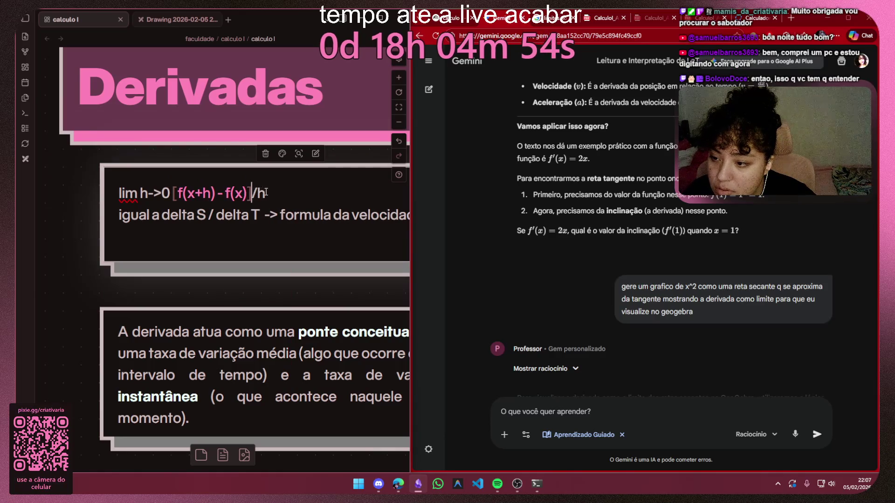
pyautogui.click(262, 278)
pyautogui.scroll(-5, 268, 272)
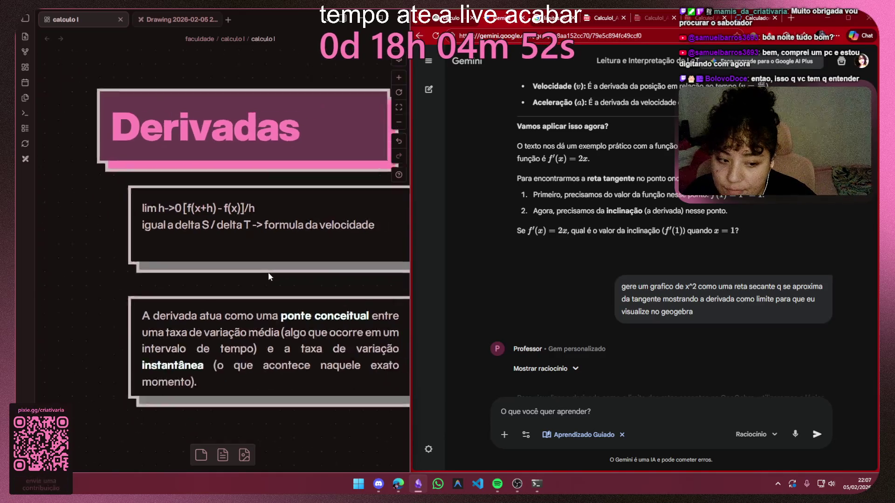
# Pan over to the tangent-line graph image and back, recentring the Derivadas cards
pyautogui.moveTo(344, 260); pyautogui.dragTo(312, 307)
pyautogui.scroll(6, 313, 307)
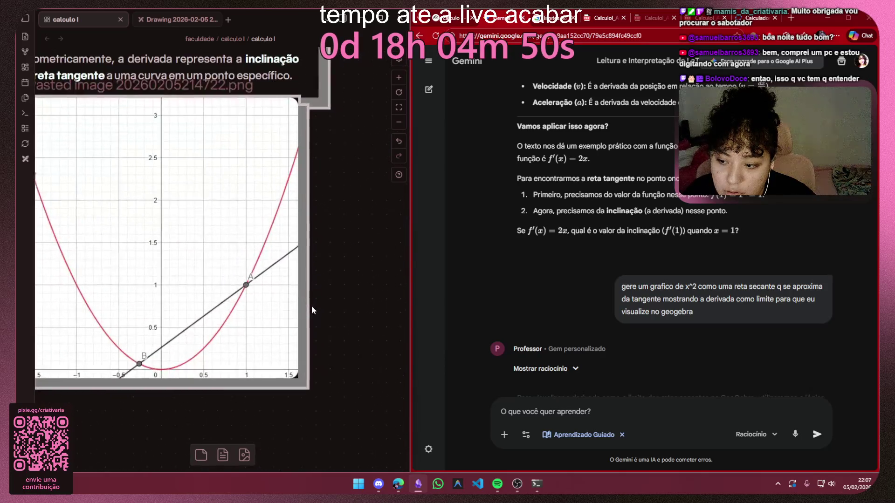
pyautogui.scroll(-2, 301, 303)
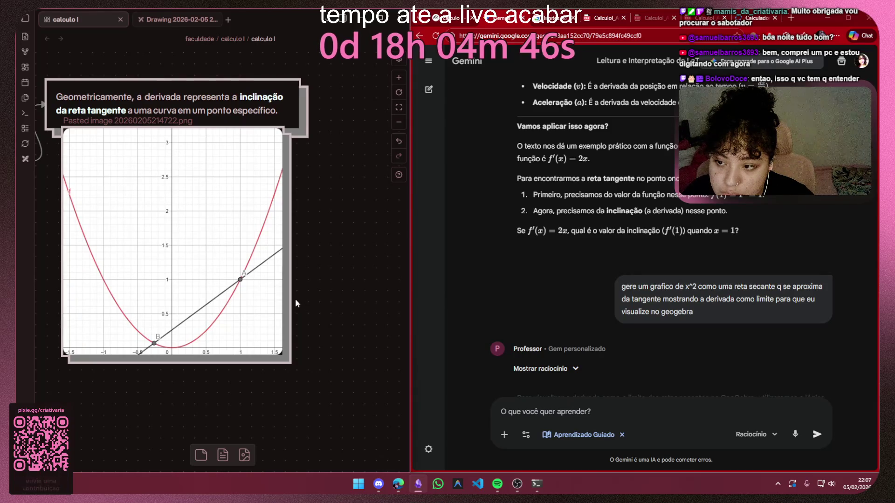
pyautogui.moveTo(162, 377); pyautogui.dragTo(444, 383)
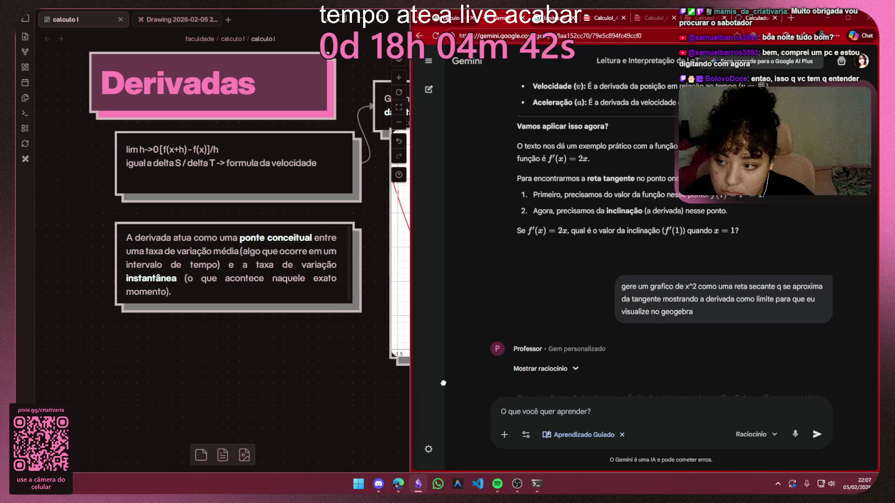
pyautogui.moveTo(442, 383); pyautogui.dragTo(438, 391)
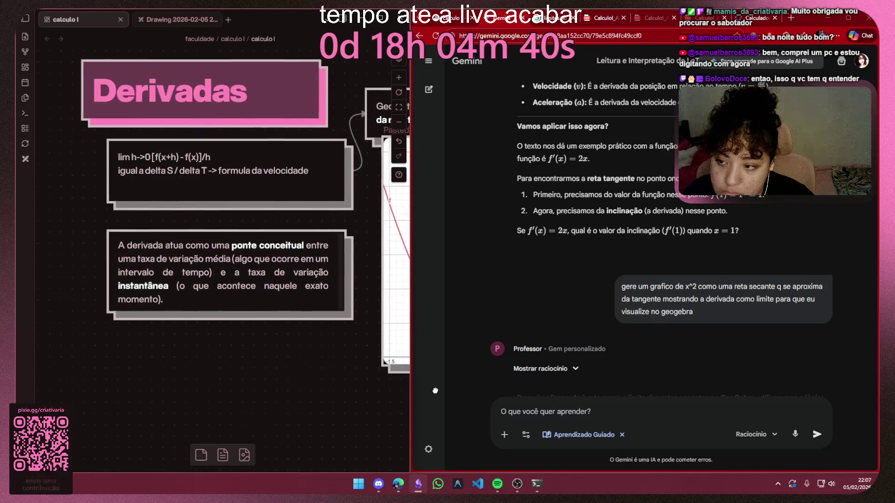
pyautogui.moveTo(260, 391); pyautogui.dragTo(320, 340)
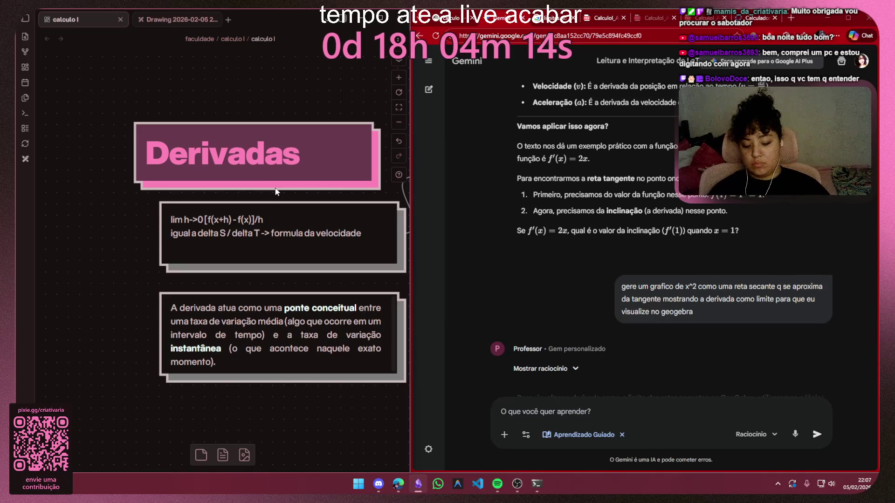
pyautogui.click(497, 483)
pyautogui.click(497, 484)
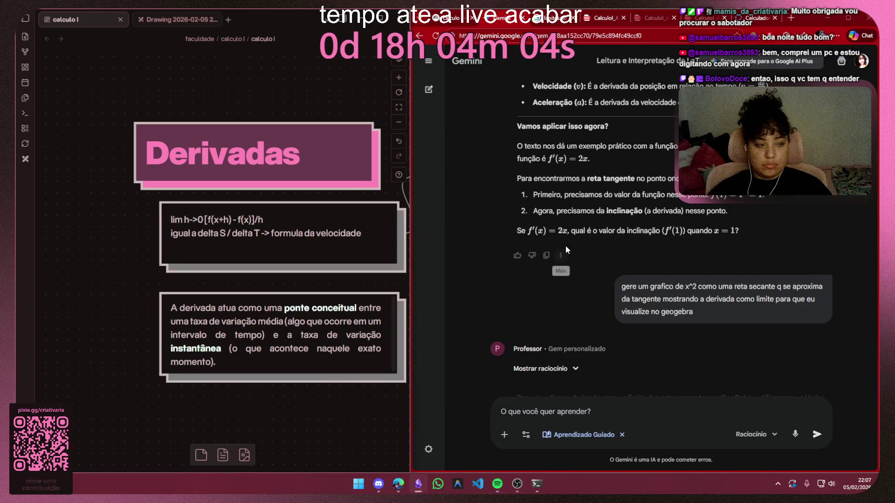
pyautogui.moveTo(405, 258)
pyautogui.mouseDown()
pyautogui.moveTo(300, 273)
pyautogui.moveTo(302, 200)
pyautogui.mouseUp()
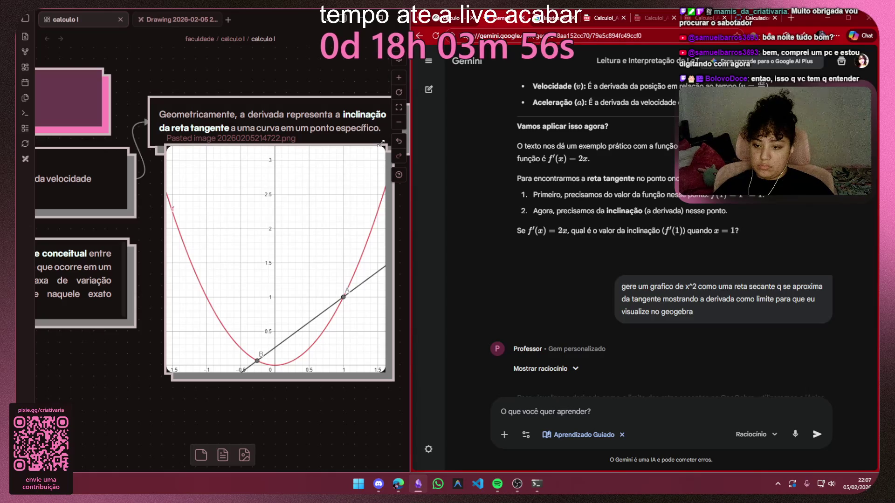
pyautogui.moveTo(204, 163); pyautogui.dragTo(384, 178)
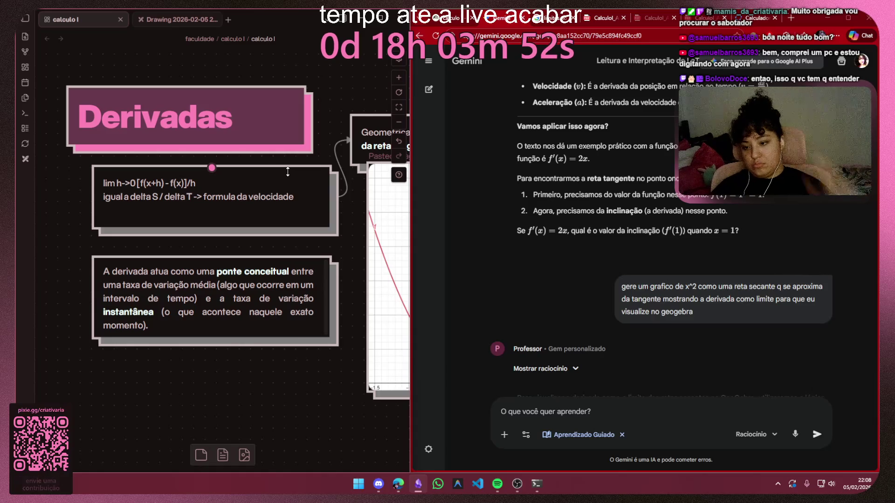
# In GeoGebra, drag the h slider to -0.54 so point B moves to (0.46, 0.2116)
pyautogui.click(762, 18)
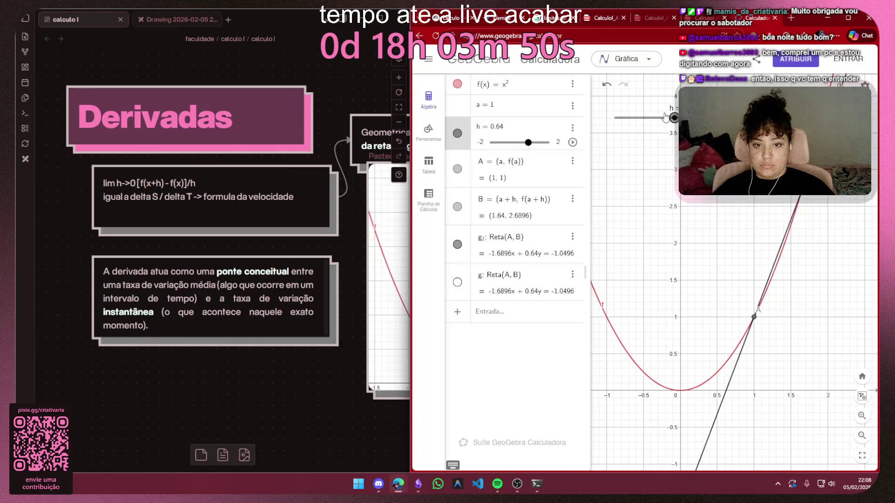
pyautogui.moveTo(673, 118)
pyautogui.mouseDown()
pyautogui.moveTo(614, 117)
pyautogui.moveTo(658, 118)
pyautogui.moveTo(624, 118)
pyautogui.moveTo(647, 118)
pyautogui.mouseUp()
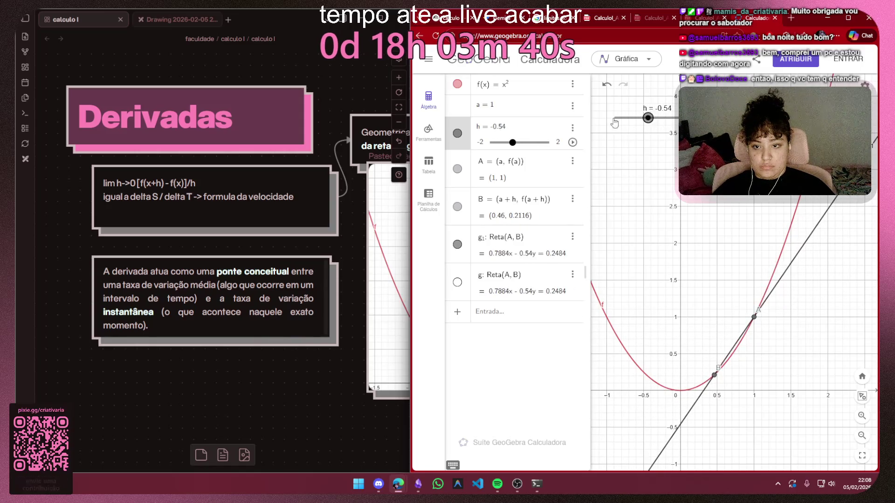
pyautogui.click(534, 143)
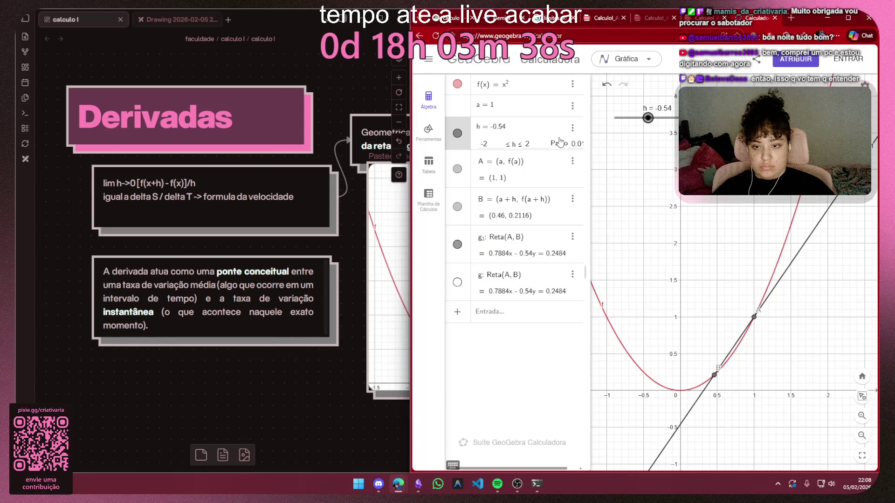
# Edit the a = 1 definition, restore its value, and return to the tangent-line graph in Obsidian
pyautogui.click(533, 105)
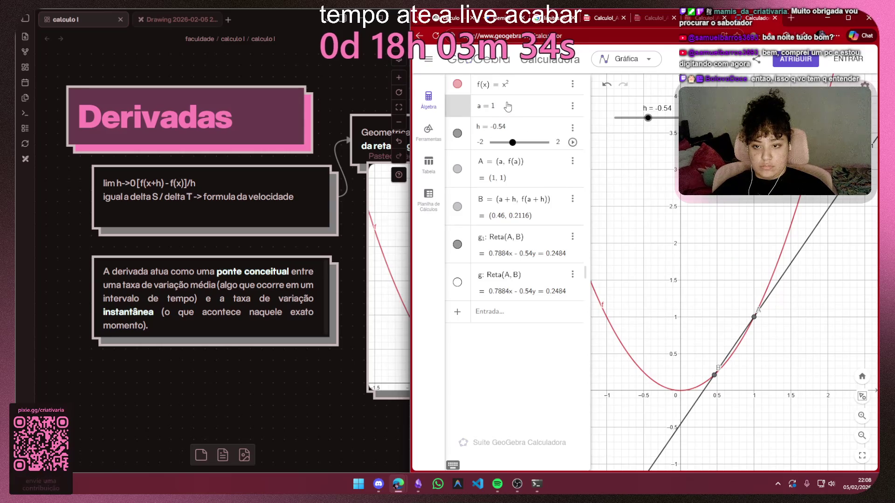
pyautogui.press('BackSpace')
pyautogui.press('BackSpace')
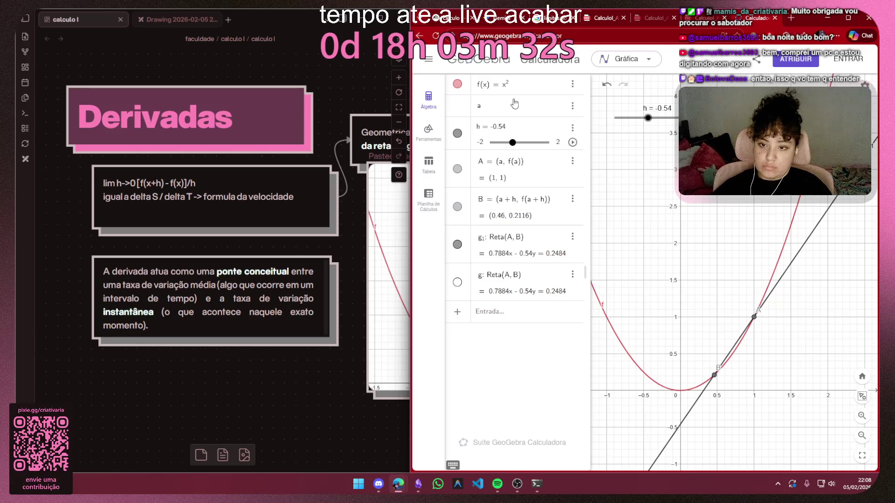
pyautogui.click(543, 366)
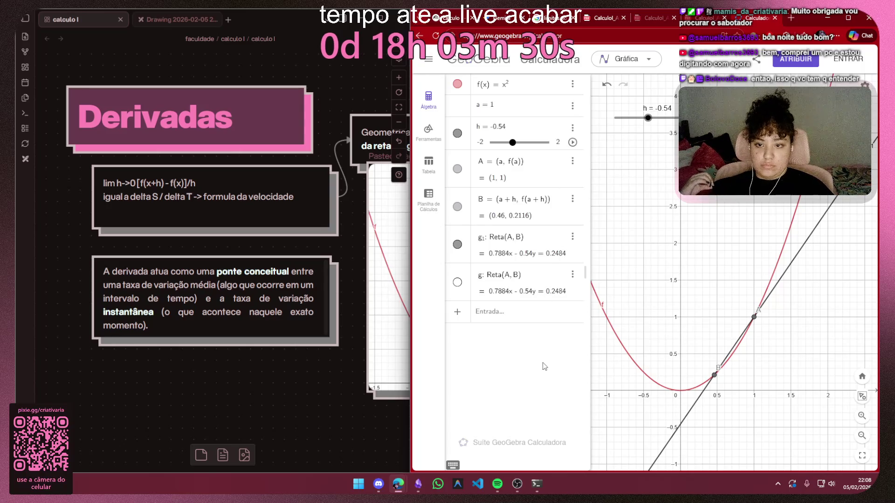
pyautogui.click(513, 111)
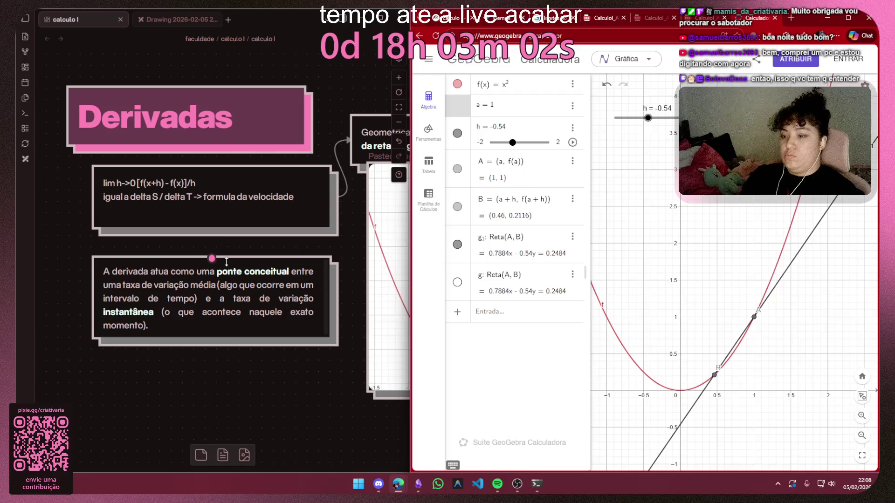
pyautogui.moveTo(278, 125); pyautogui.dragTo(65, 126)
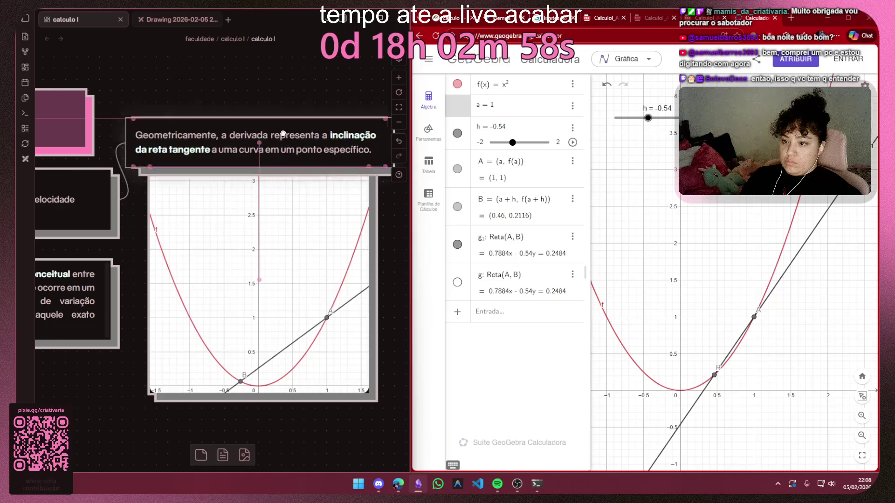
# Move the tangent-slope explanation card slightly higher, then return to the Gemini chat
pyautogui.moveTo(285, 140); pyautogui.dragTo(285, 120)
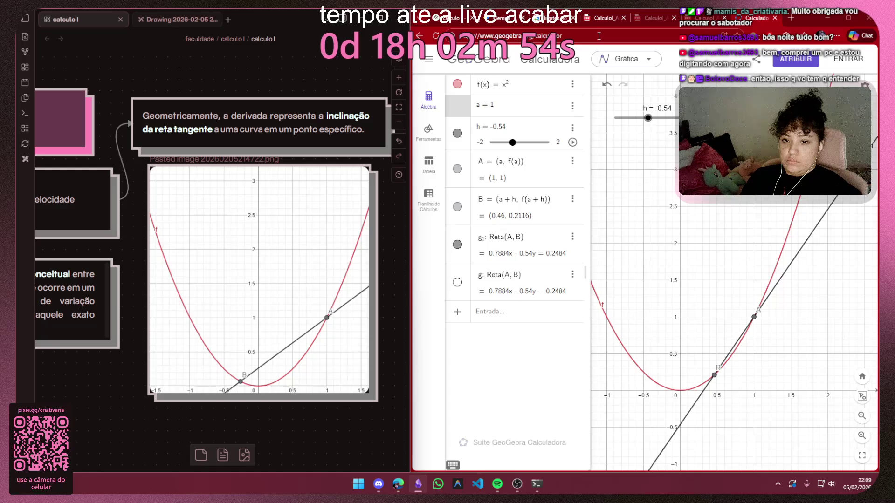
pyautogui.hotkey('ctrl', 'Tab')
pyautogui.scroll(5, 636, 178)
pyautogui.scroll(2, 675, 231)
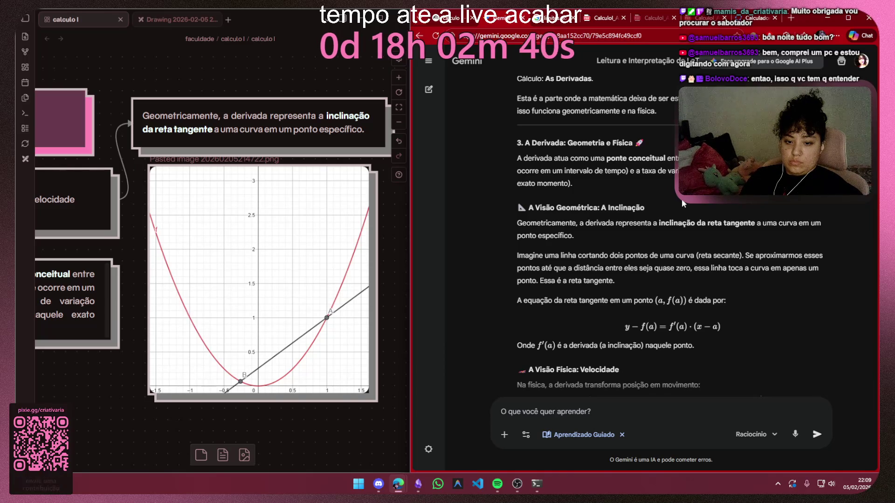
pyautogui.scroll(-2, 682, 199)
pyautogui.scroll(-2, 682, 198)
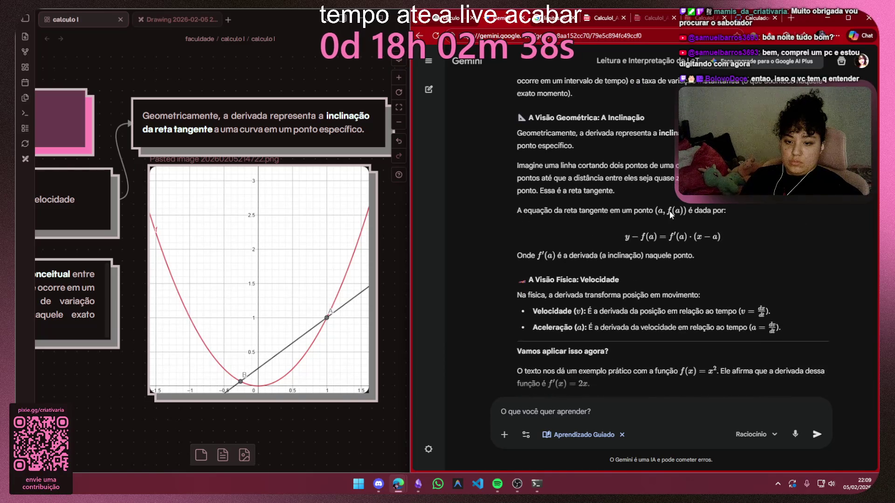
pyautogui.moveTo(522, 281); pyautogui.dragTo(596, 279)
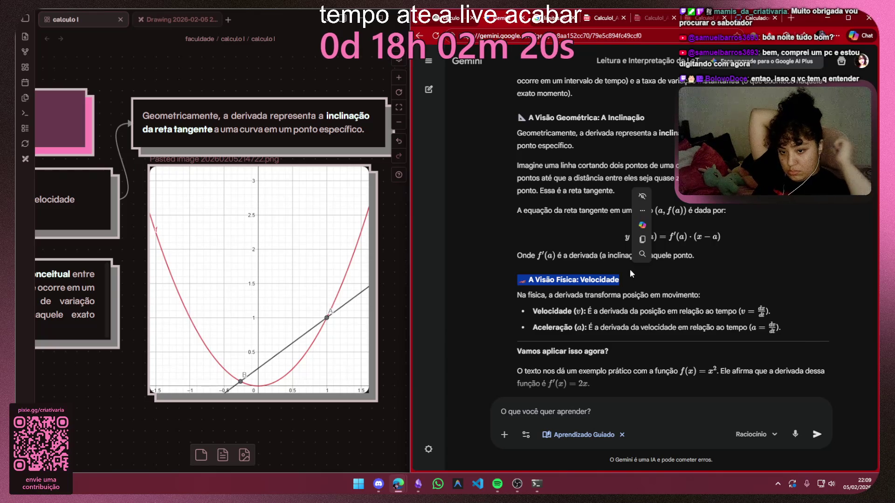
pyautogui.click(745, 263)
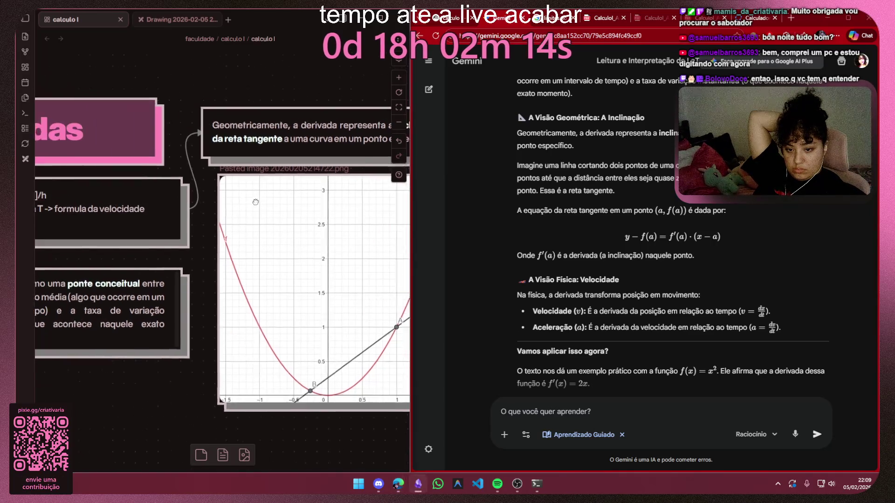
pyautogui.moveTo(176, 191); pyautogui.dragTo(462, 210)
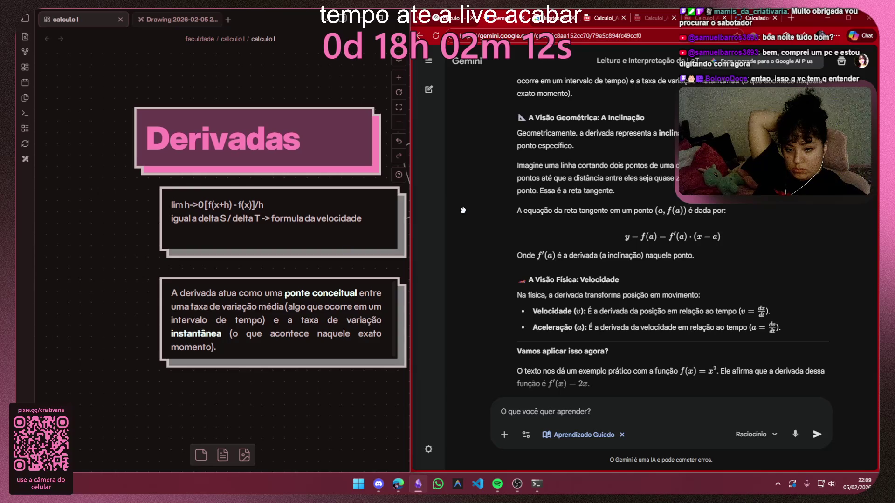
pyautogui.moveTo(463, 210); pyautogui.dragTo(243, 201)
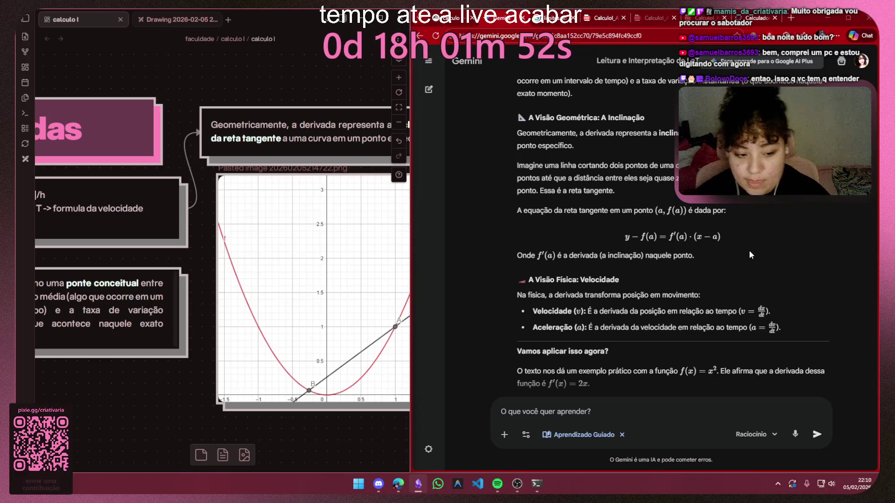
pyautogui.scroll(-3, 722, 243)
pyautogui.scroll(-2, 768, 226)
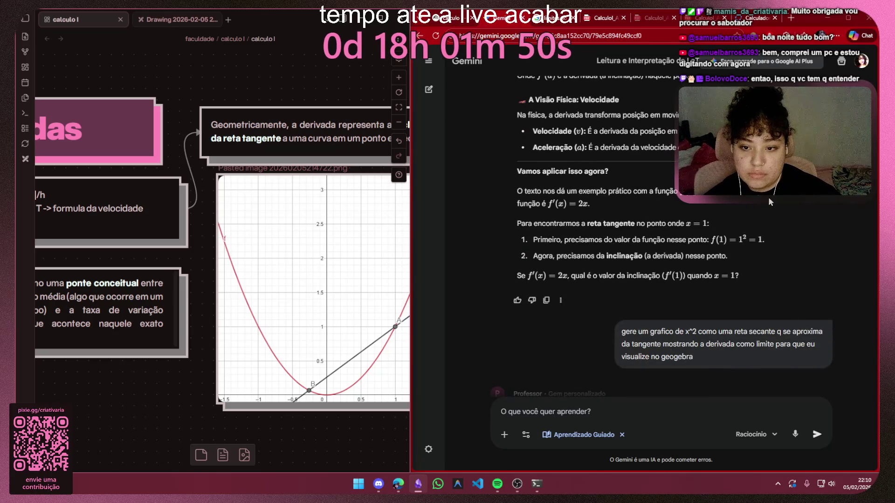